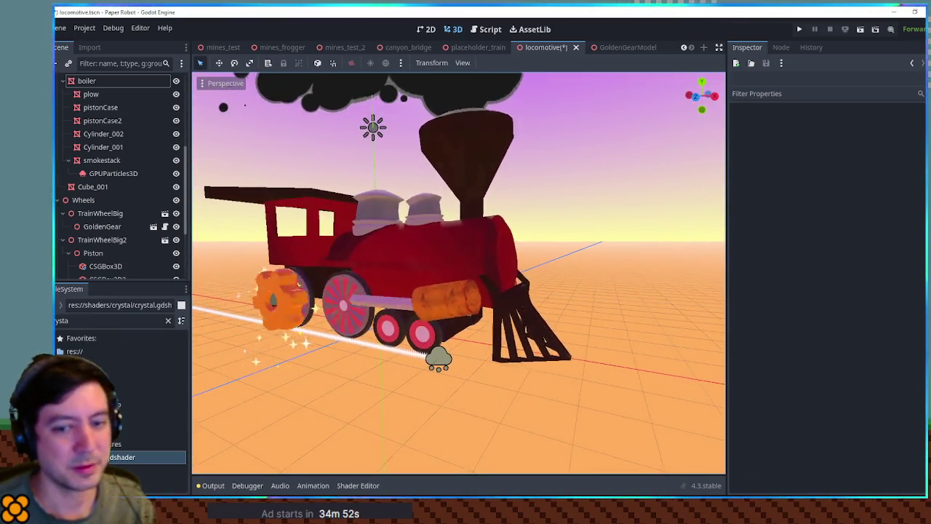
Open the locomotive's AnimationPlayer to show its wheel, piston, boiler, plow and smokestack tracks
drag(437, 350, 420, 375)
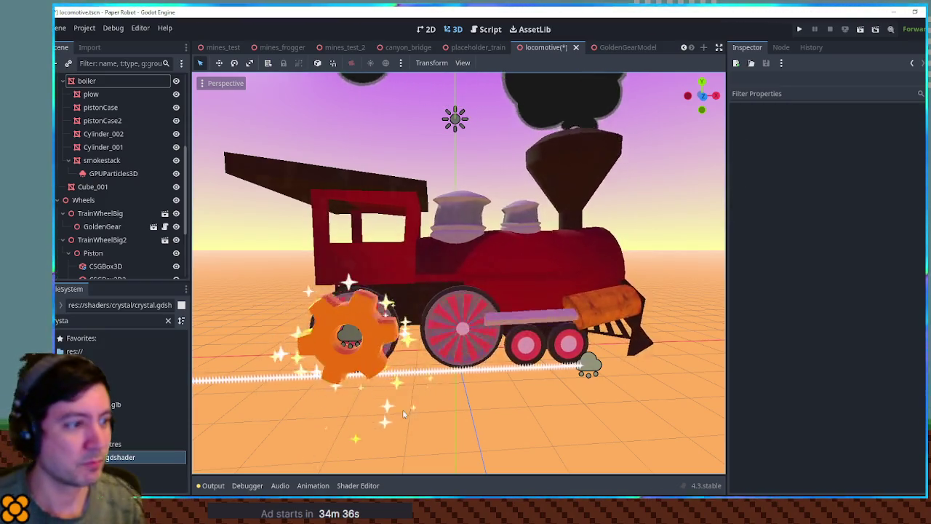
scroll(543, 416, up, 6)
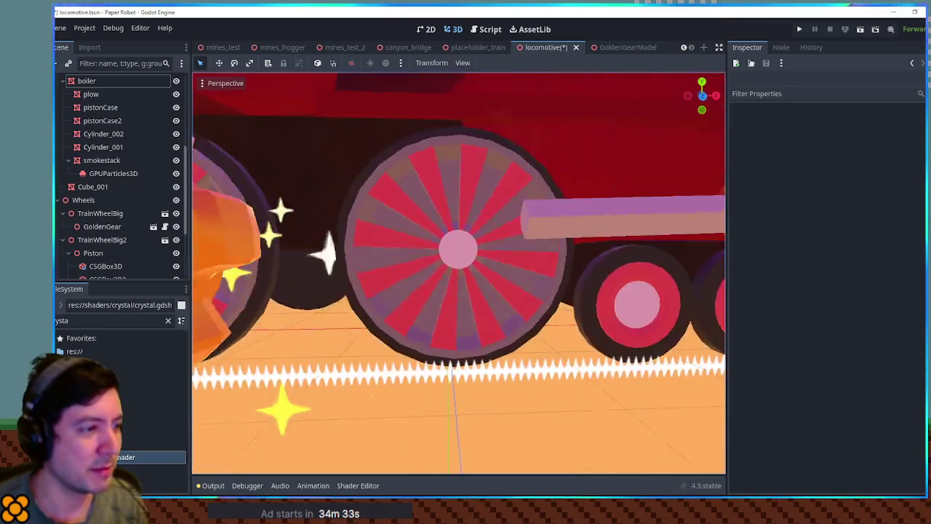
scroll(615, 364, down, 5)
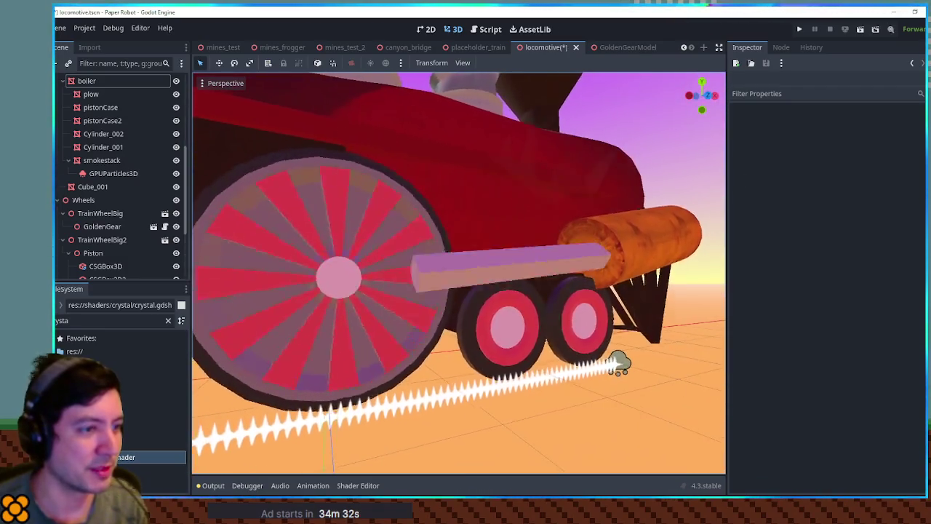
scroll(535, 415, up, 5)
scroll(101, 218, down, 2)
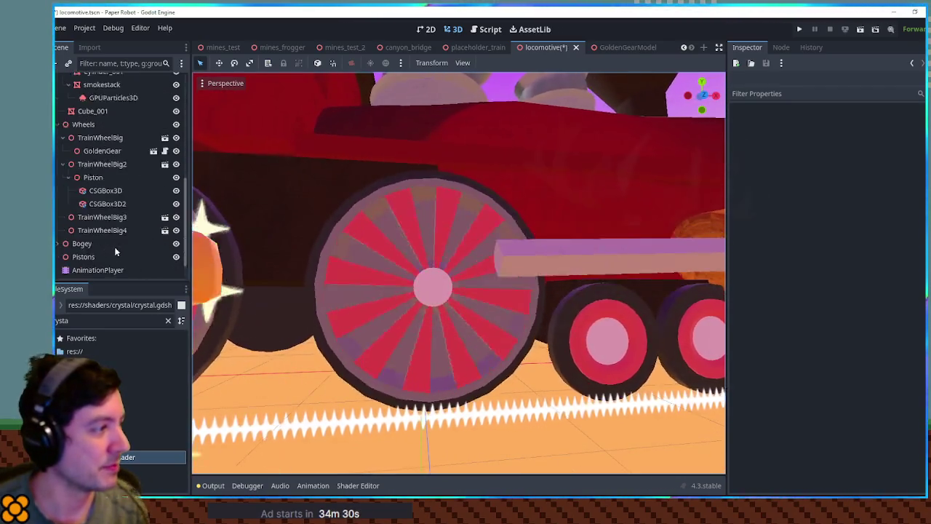
scroll(103, 248, down, 2)
click(97, 244)
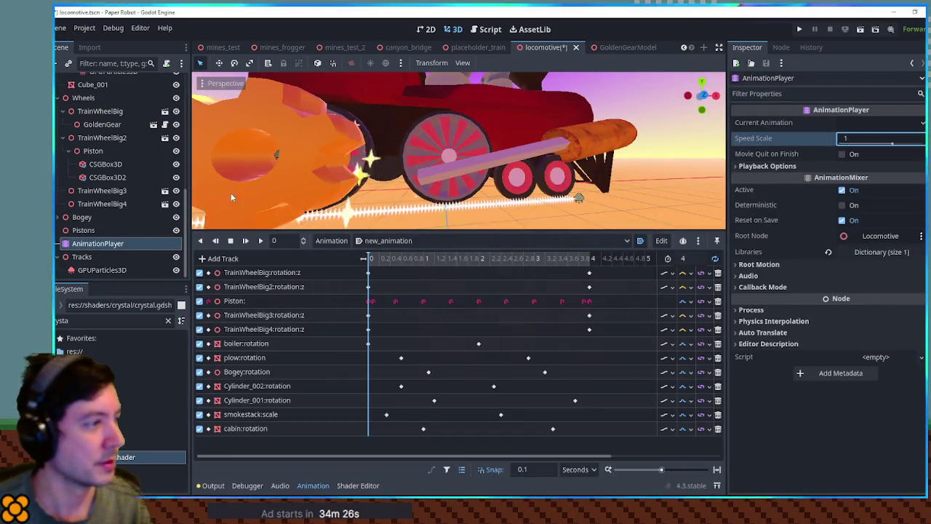
Play the locomotive animation, then collapse the Animation panel back to the 3D scene
click(260, 241)
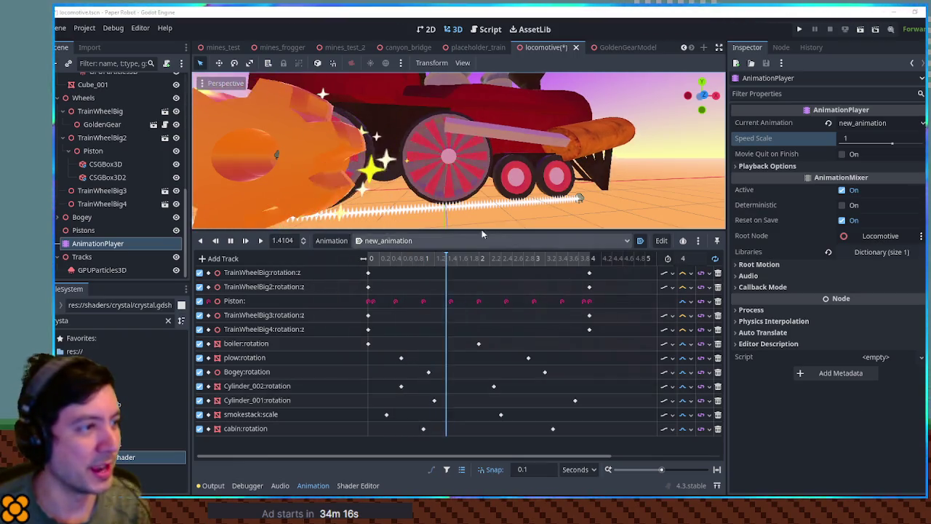
click(856, 140)
text(2)
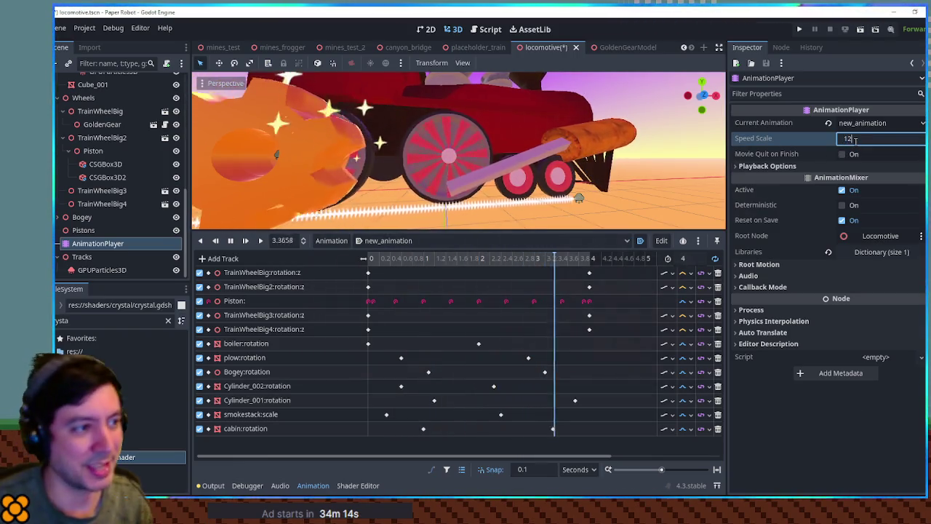
click(420, 172)
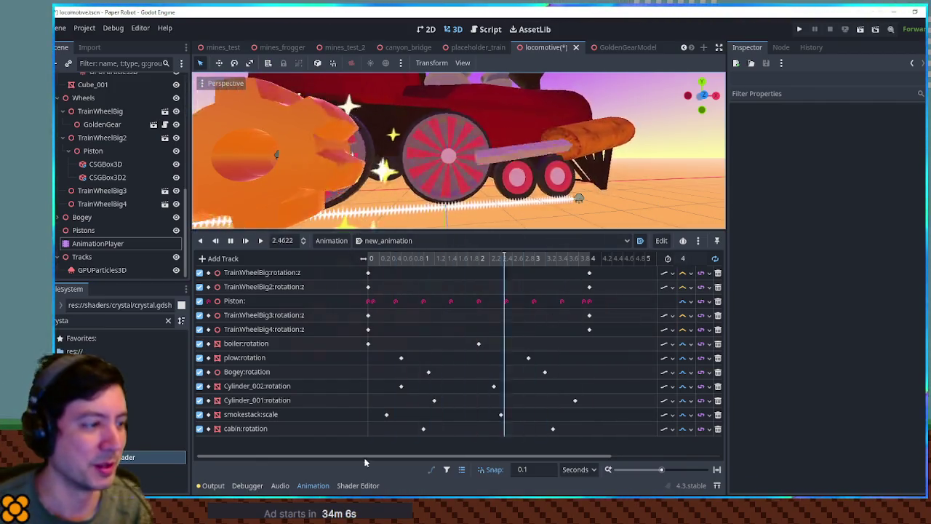
click(313, 486)
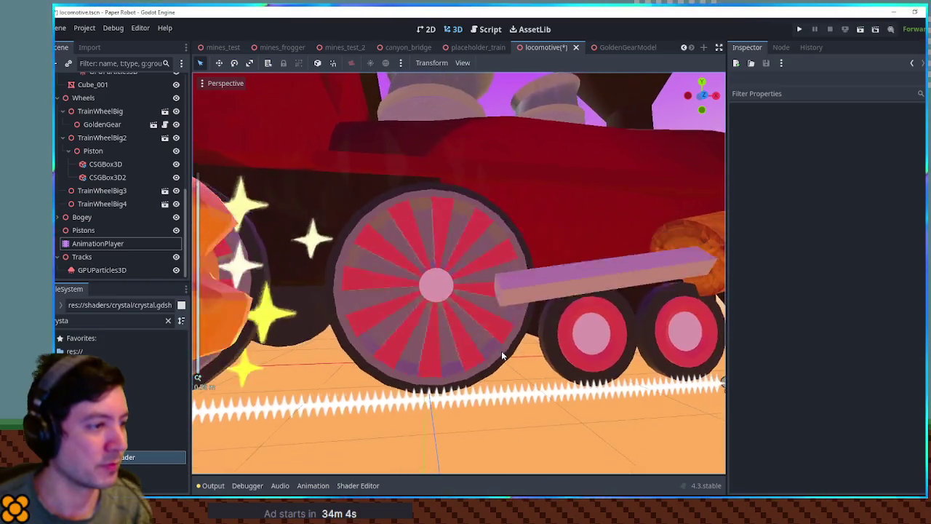
scroll(502, 354, down, 4)
mouse_move(504, 364)
mouse_down()
mouse_move(327, 383)
mouse_move(574, 380)
mouse_up()
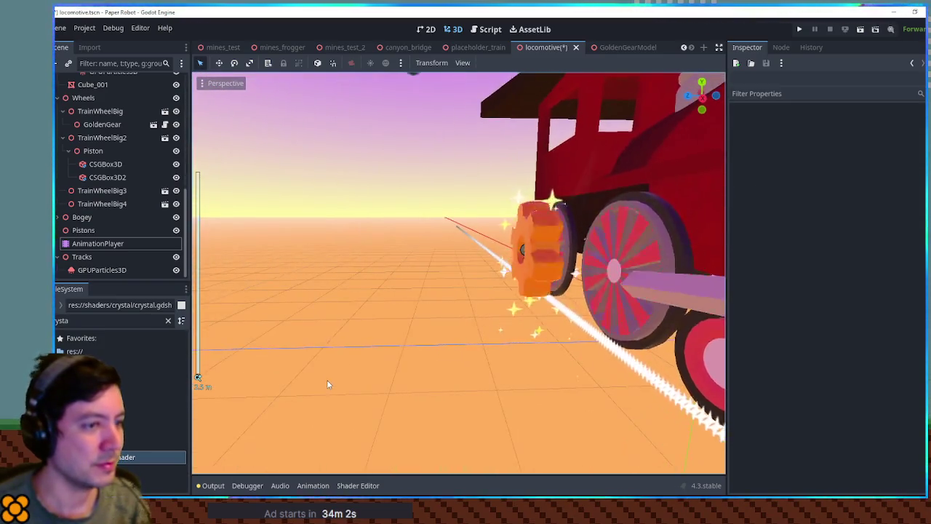
scroll(574, 379, down, 2)
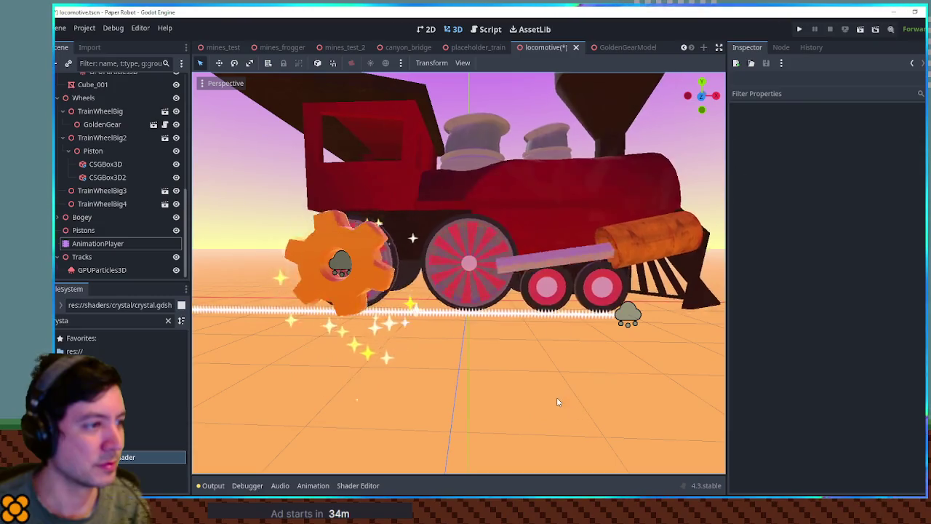
scroll(556, 400, down, 2)
mouse_move(506, 369)
mouse_down()
mouse_move(198, 377)
mouse_move(437, 364)
mouse_up()
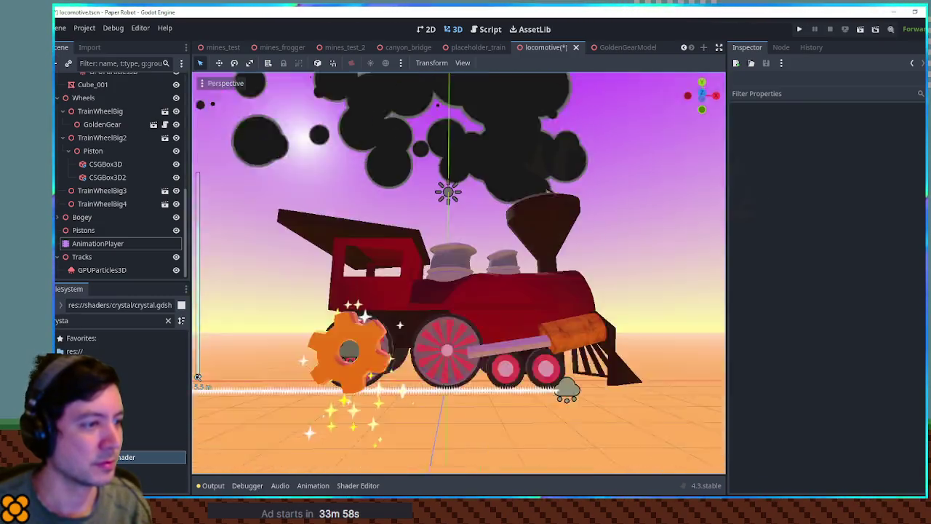
scroll(198, 377, up, 3)
scroll(197, 377, down, 2)
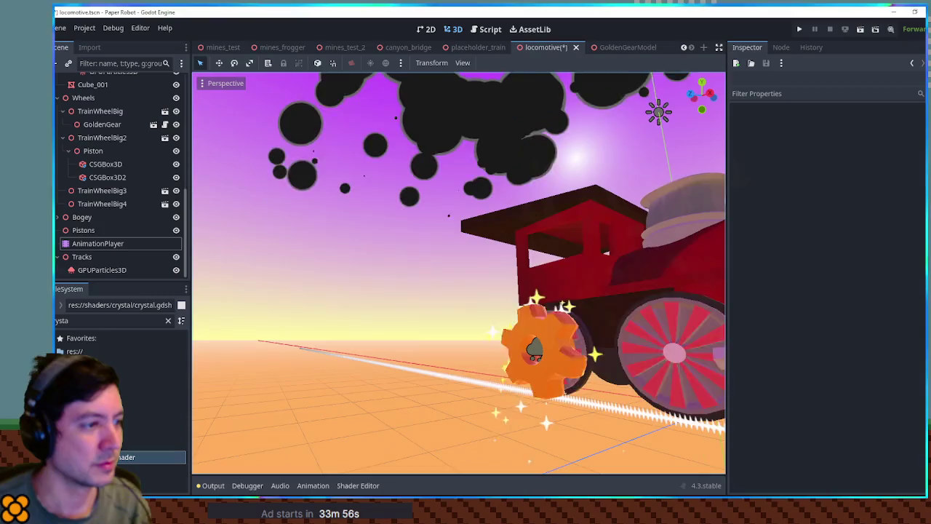
scroll(593, 385, down, 3)
Set the track sparkle emitter's Emission Shape to Sphere
click(593, 389)
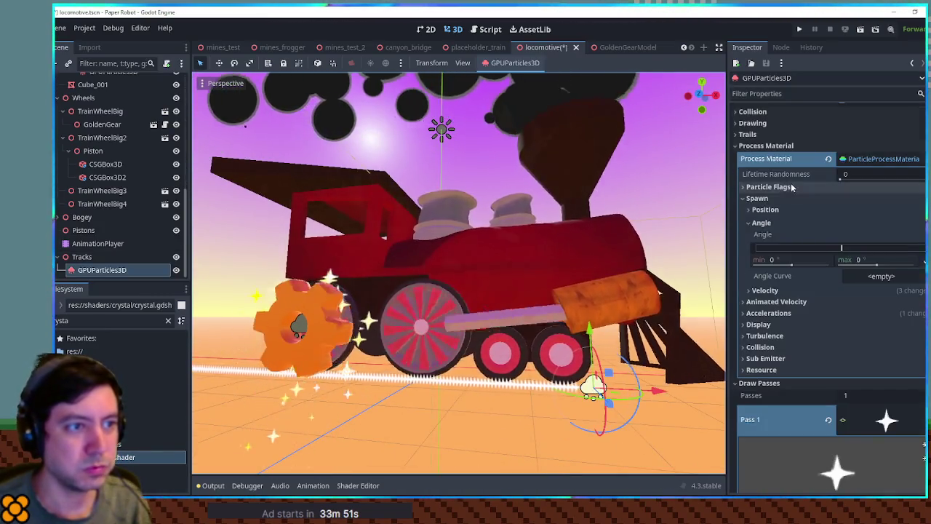
scroll(793, 188, up, 3)
scroll(798, 192, up, 2)
scroll(799, 206, down, 5)
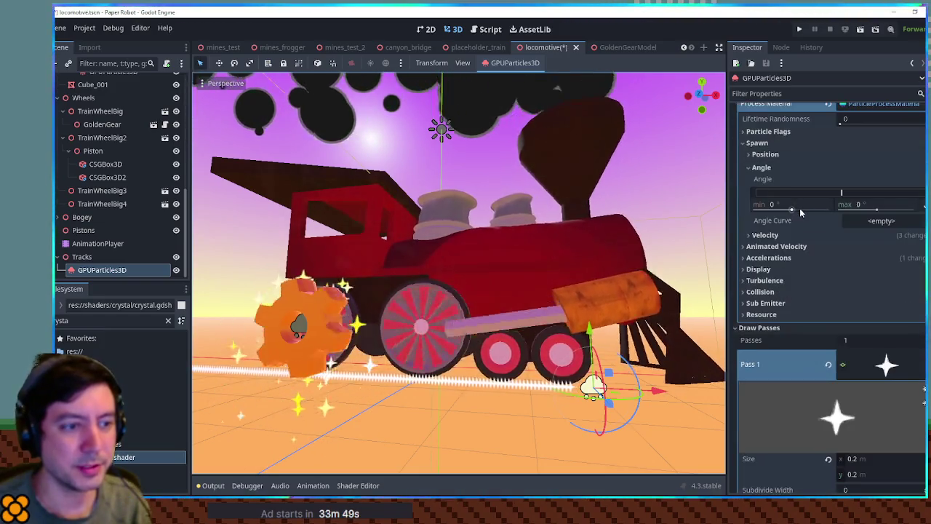
scroll(800, 208, up, 3)
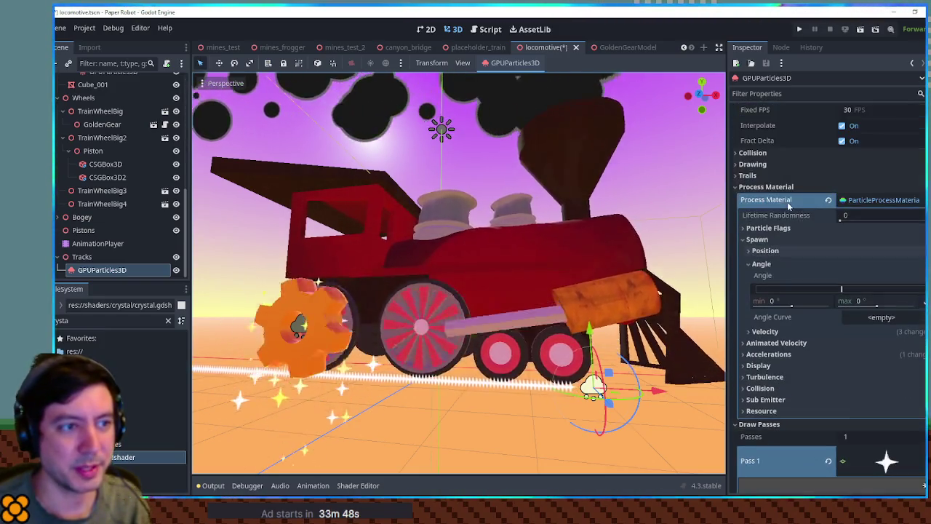
click(766, 251)
click(880, 324)
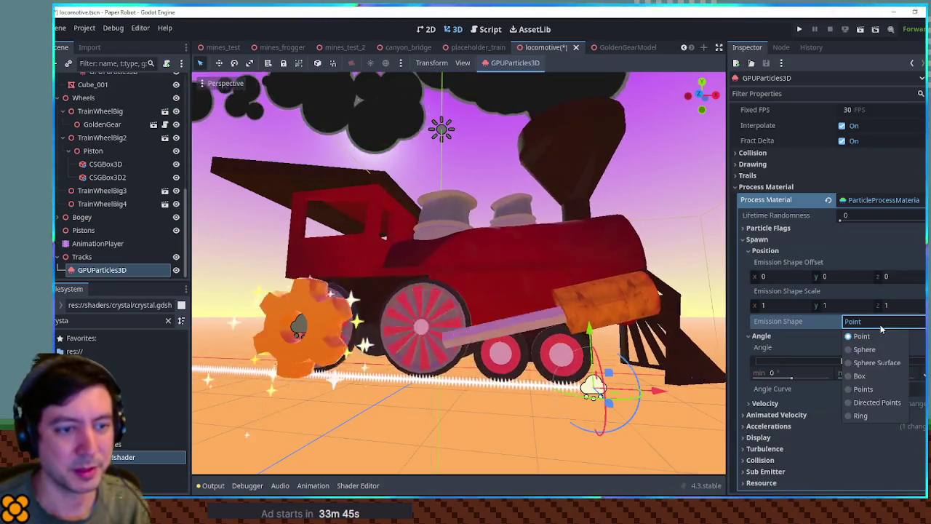
click(867, 350)
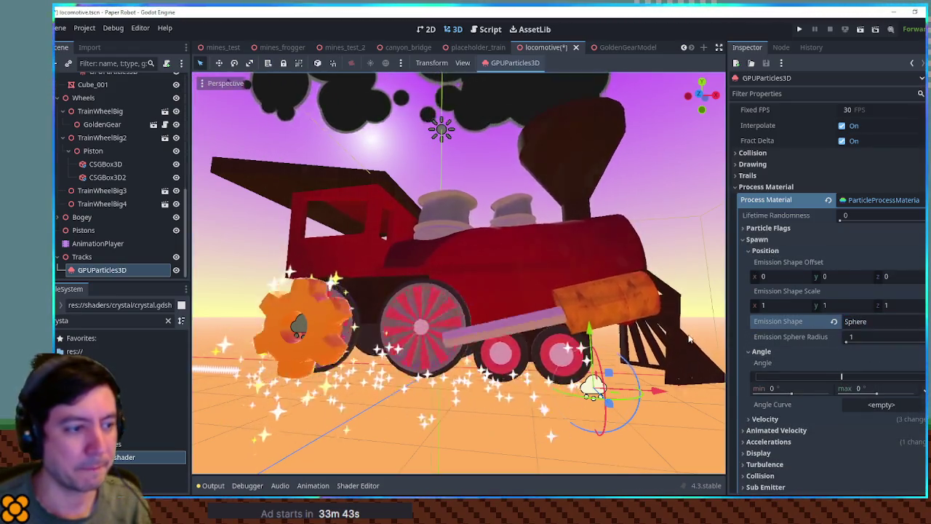
Snip a screenshot of the train and smoke and paste it into Paint
mouse_move(689, 339)
mouse_down()
mouse_move(455, 369)
mouse_move(548, 433)
mouse_move(491, 429)
mouse_up()
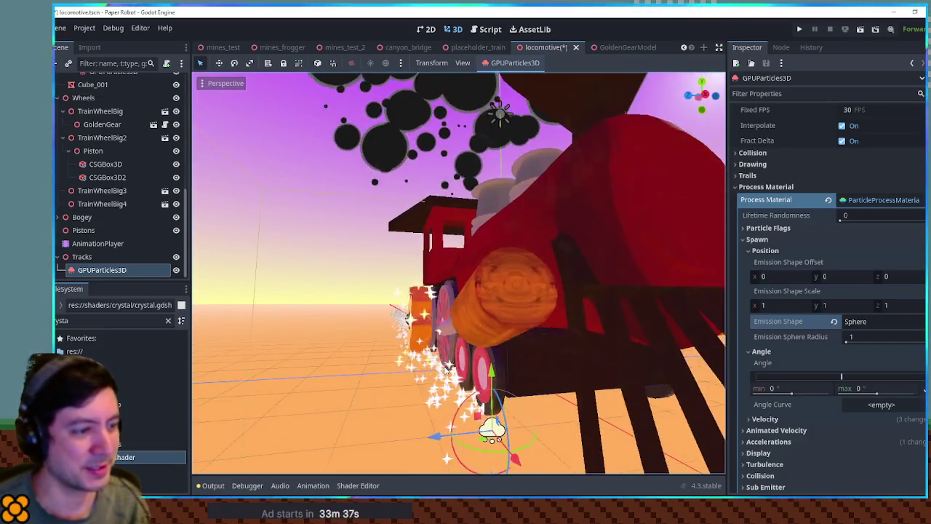
mouse_move(406, 318)
mouse_down()
mouse_move(589, 350)
mouse_move(476, 172)
mouse_up()
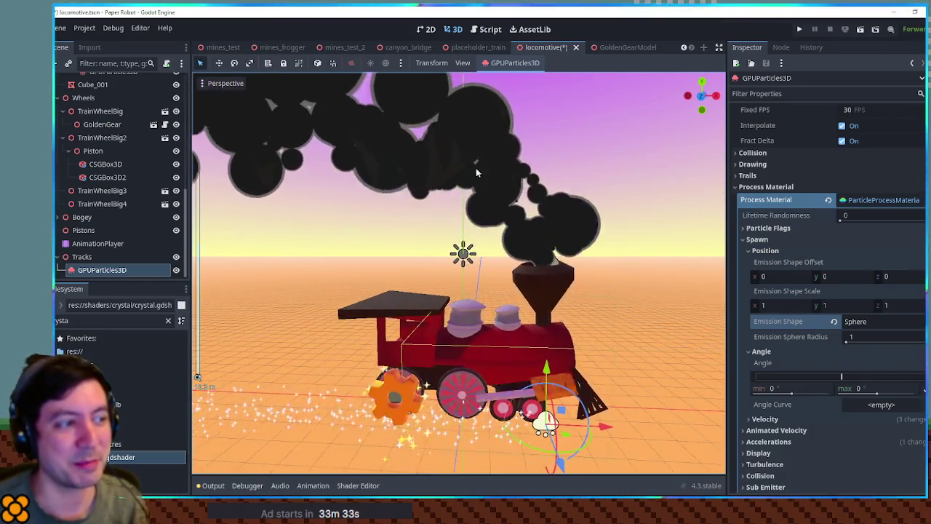
scroll(510, 160, up, 3)
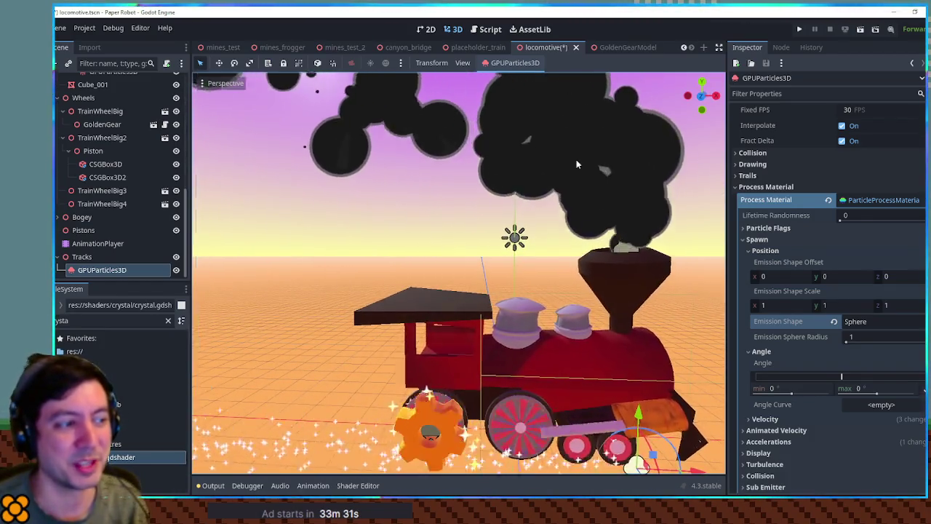
scroll(584, 163, down, 2)
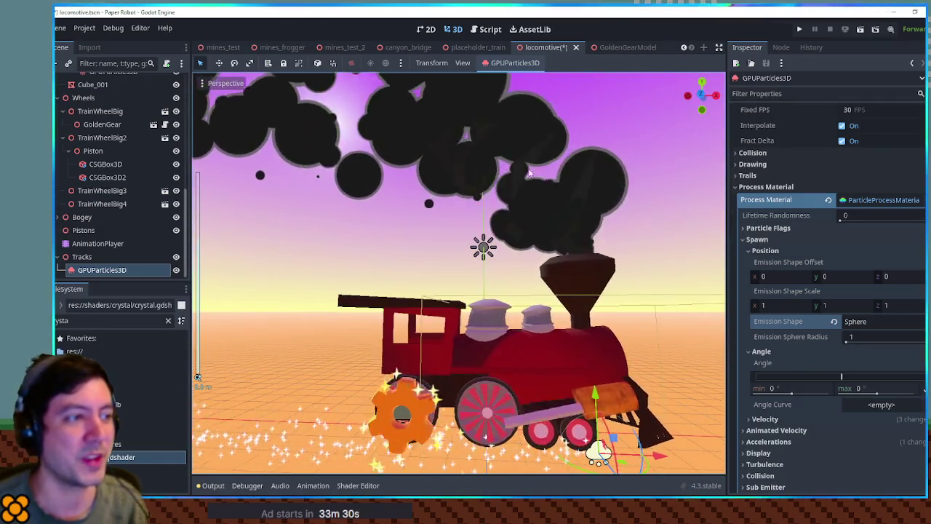
key(super+shift+s)
drag(249, 94, 709, 464)
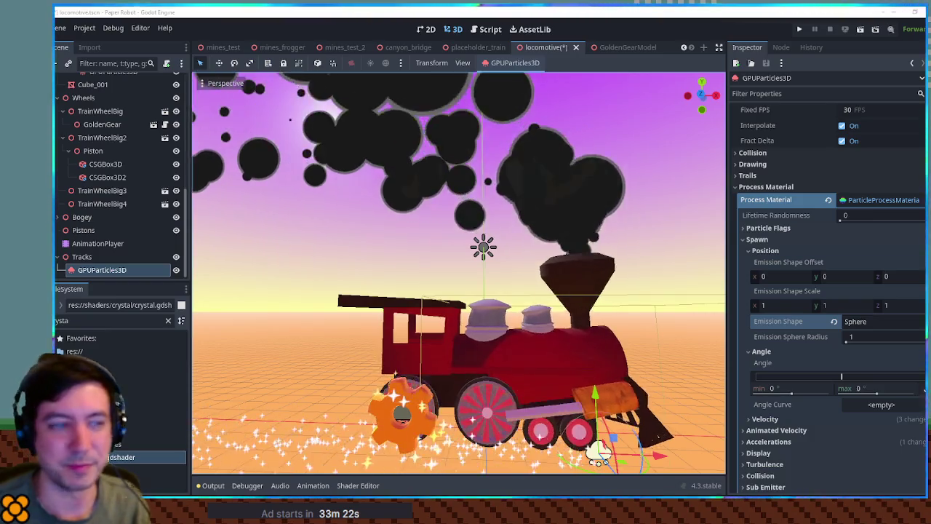
key(ctrl+v)
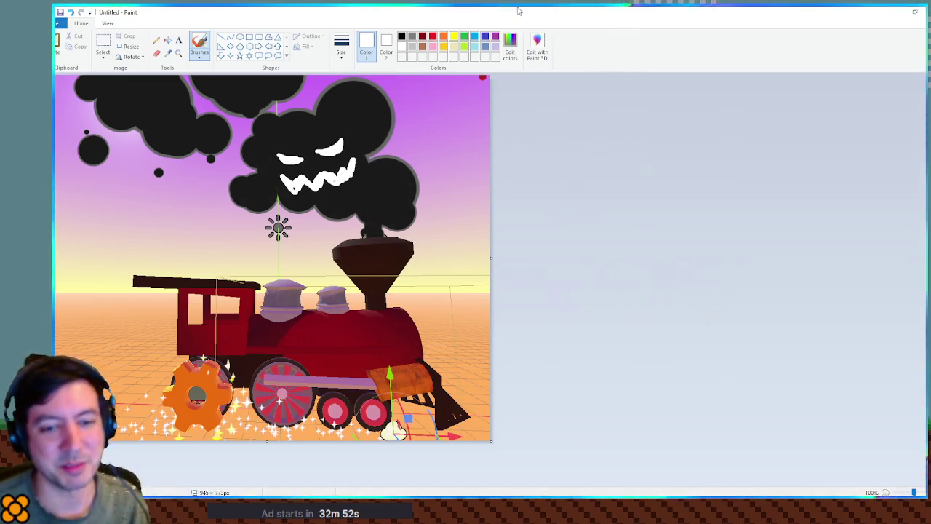
Restore the Paint window and close the drawing without saving
drag(519, 10, 420, 22)
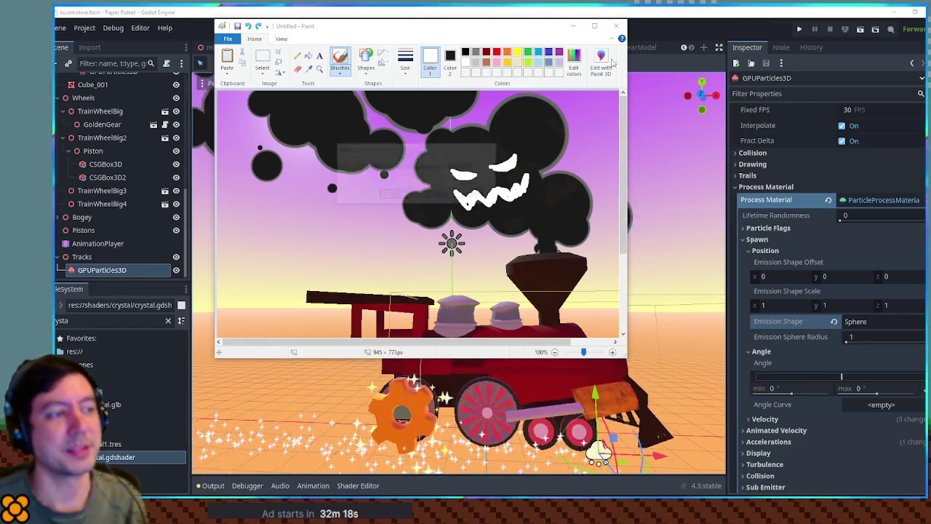
click(616, 26)
click(436, 193)
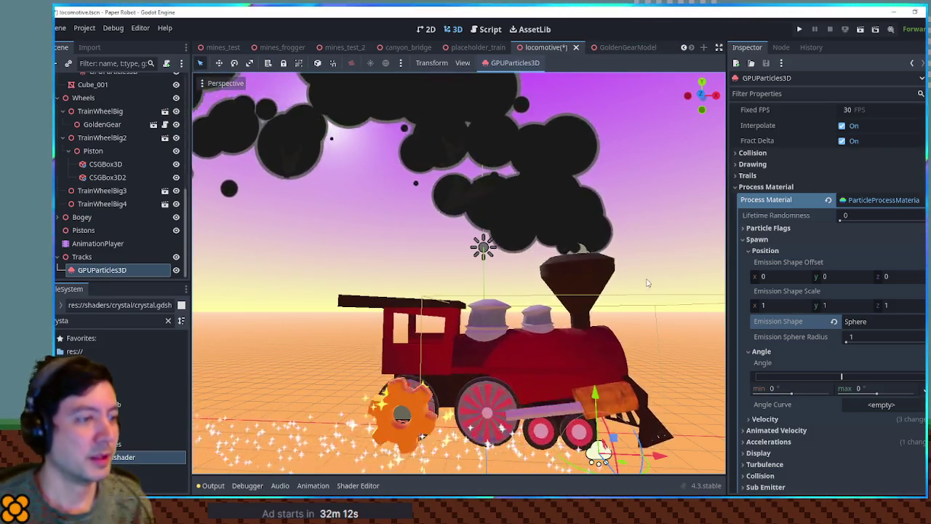
drag(600, 213, 491, 277)
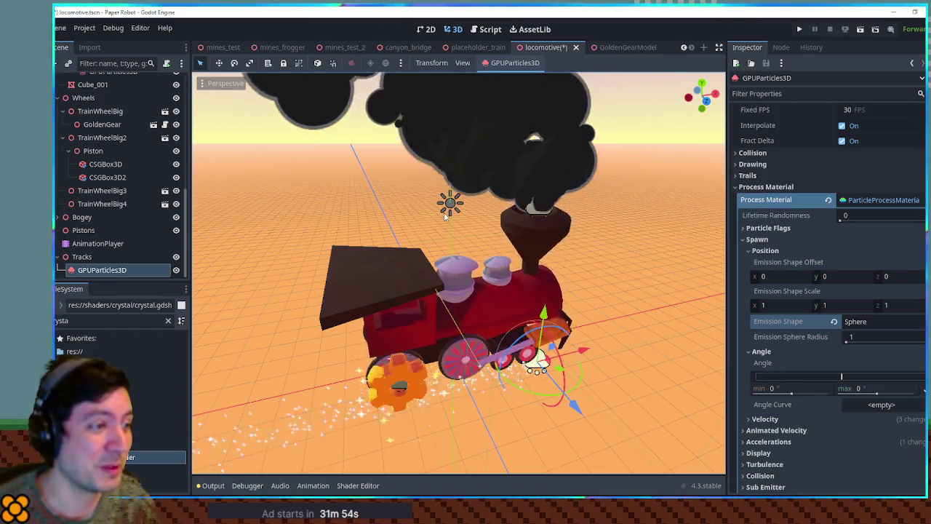
mouse_move(648, 277)
mouse_down()
mouse_move(539, 215)
mouse_move(524, 276)
mouse_move(616, 276)
mouse_move(524, 219)
mouse_up()
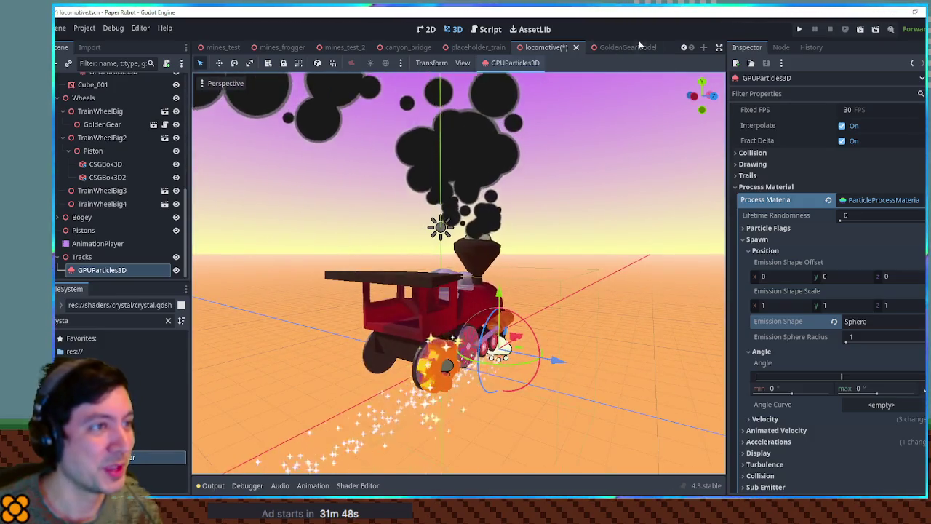
In the canyon_bridge scene, slide the PlayerPiece2 cart left along the track
click(402, 48)
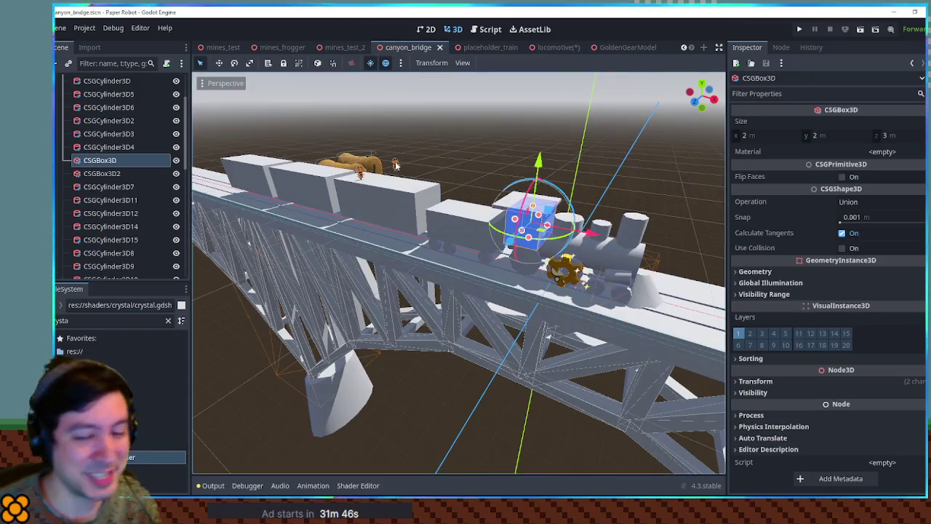
drag(509, 179, 484, 217)
scroll(483, 216, up, 5)
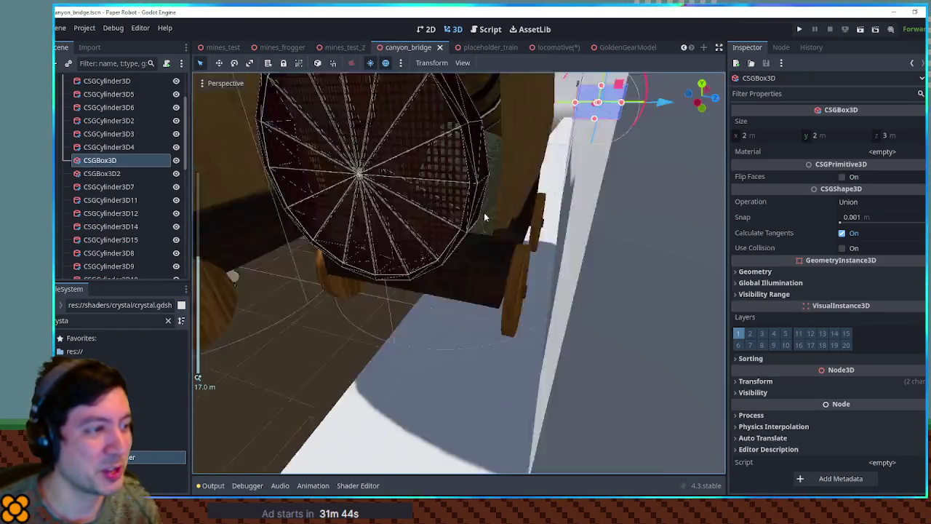
scroll(452, 227, down, 5)
click(426, 256)
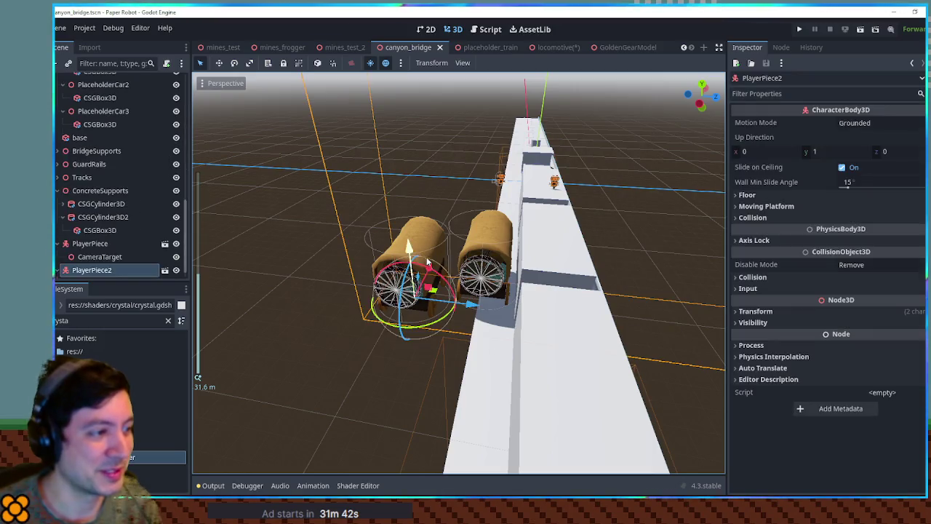
drag(478, 307, 306, 302)
click(412, 257)
Move the PlayerPiece wagon along X and Z to X -23.26, Z 4.202
scroll(478, 255, up, 2)
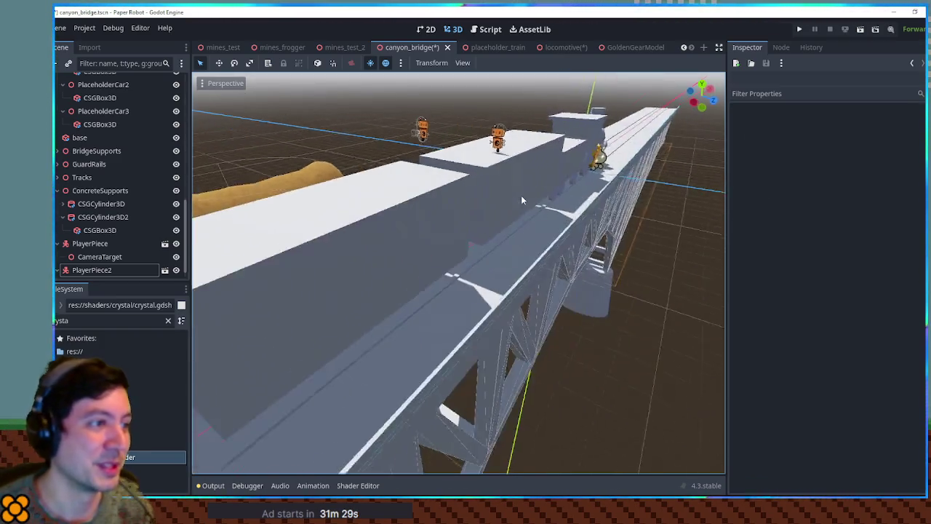
click(433, 209)
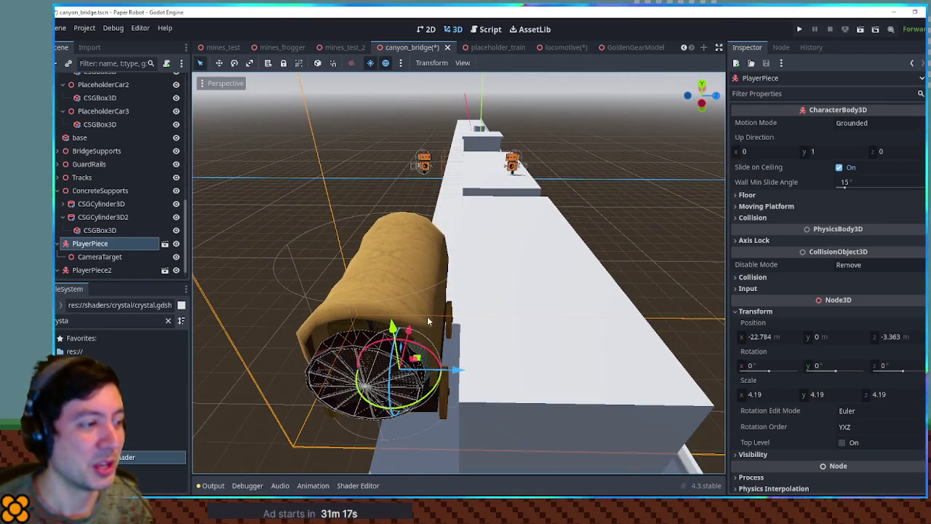
mouse_move(412, 302)
mouse_down()
mouse_move(416, 227)
mouse_move(435, 469)
mouse_move(468, 347)
mouse_up()
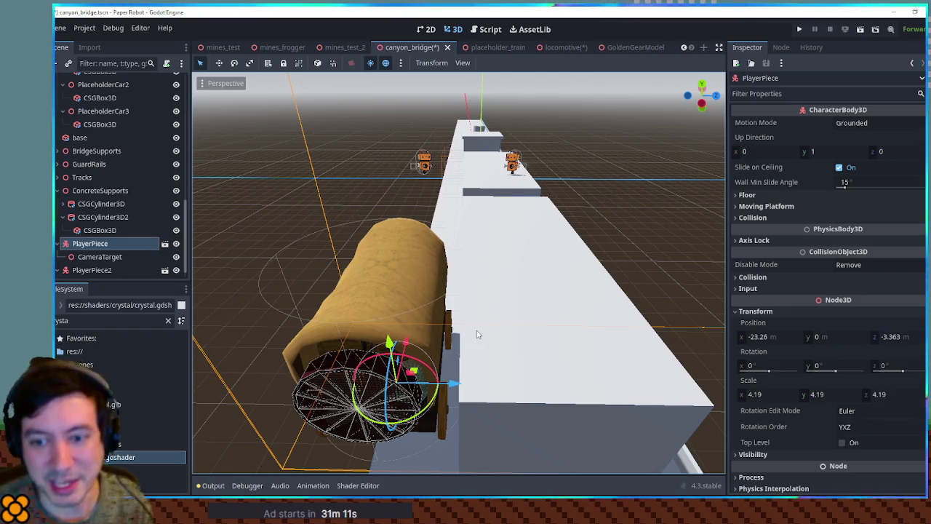
drag(454, 384, 720, 412)
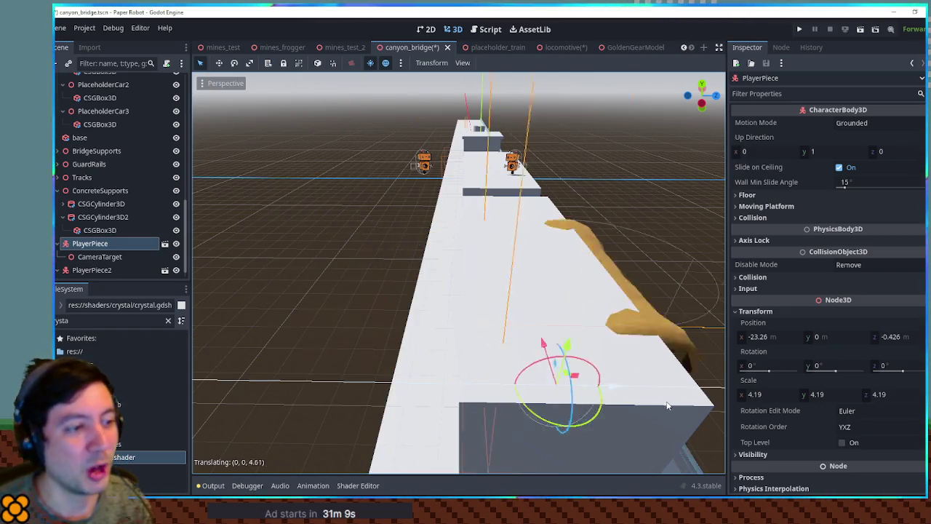
key(f)
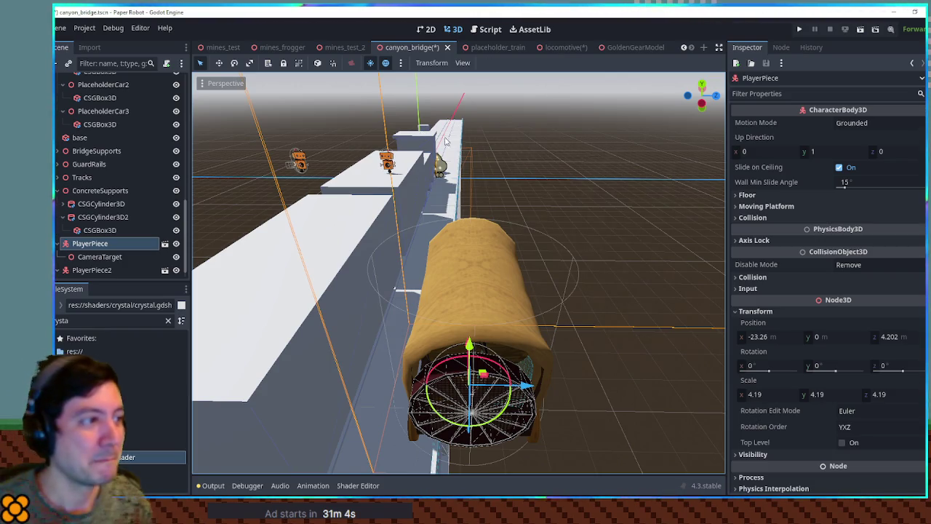
click(420, 131)
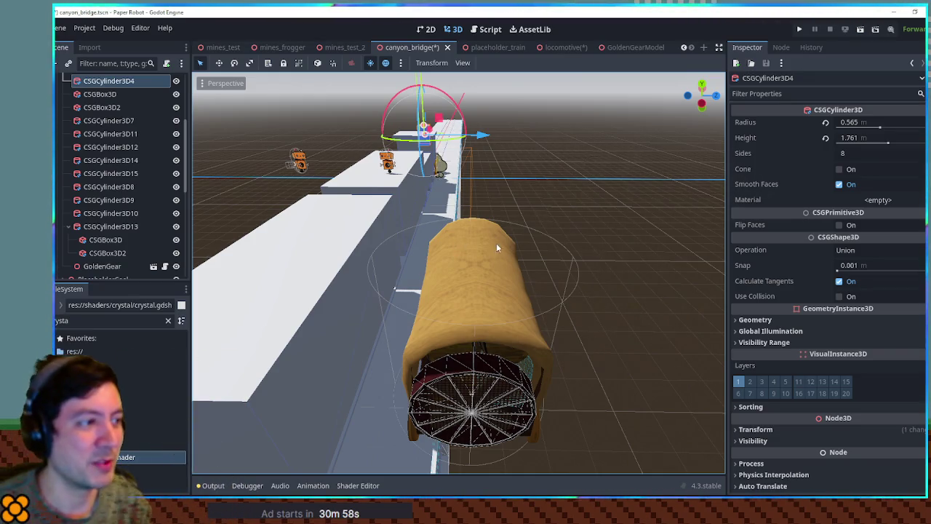
drag(496, 248, 572, 211)
mouse_move(578, 254)
mouse_down()
mouse_move(518, 224)
mouse_move(466, 240)
mouse_move(509, 262)
mouse_move(422, 241)
mouse_move(451, 248)
mouse_move(523, 229)
mouse_up()
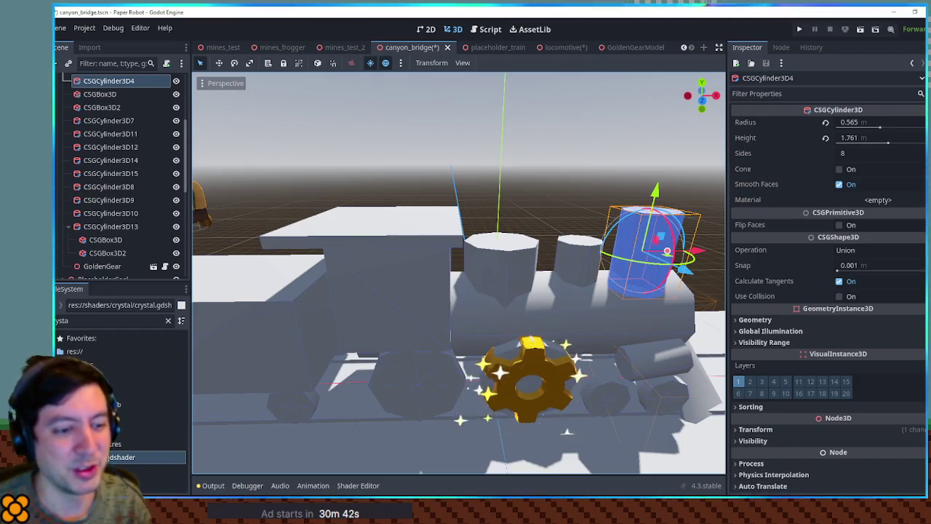
Return to the locomotive scene and inspect the chimney smoke and track sparkle emitters
click(560, 47)
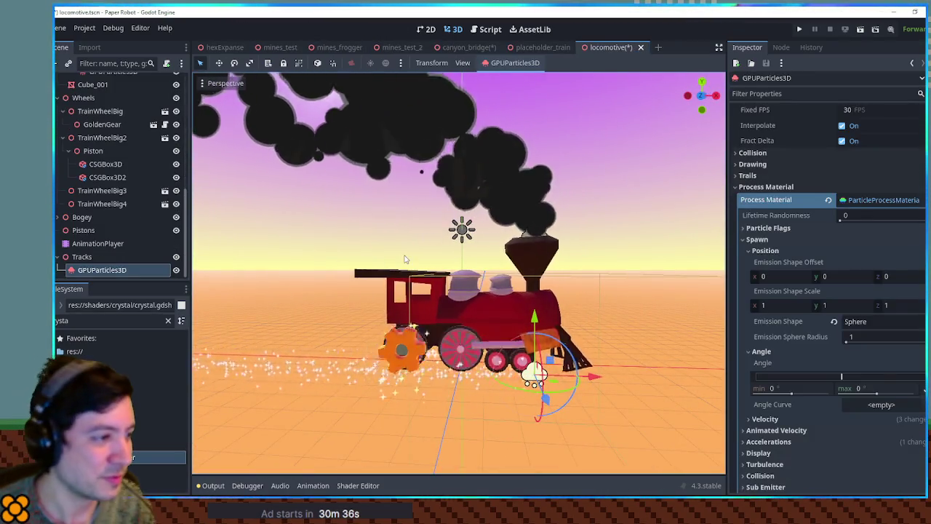
scroll(405, 259, up, 5)
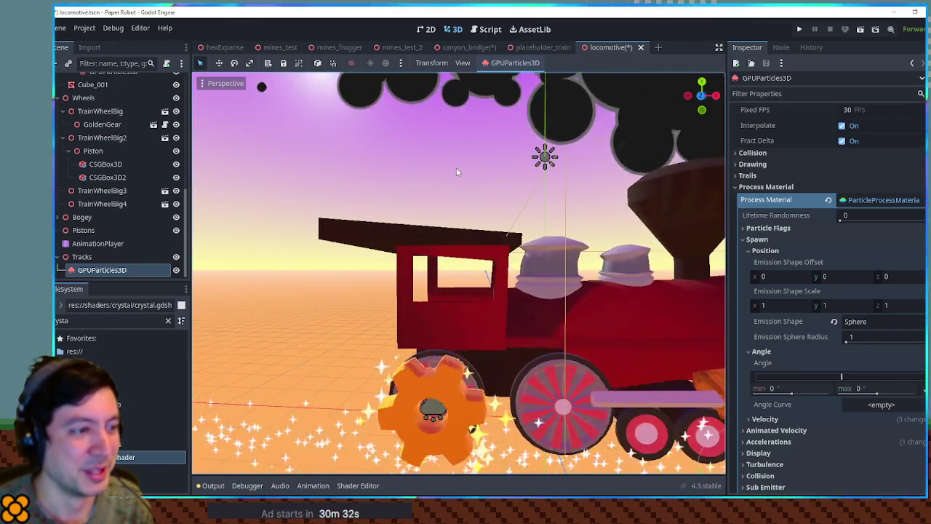
click(456, 167)
mouse_move(456, 167)
mouse_down()
mouse_move(650, 206)
mouse_move(190, 211)
mouse_move(452, 198)
mouse_up()
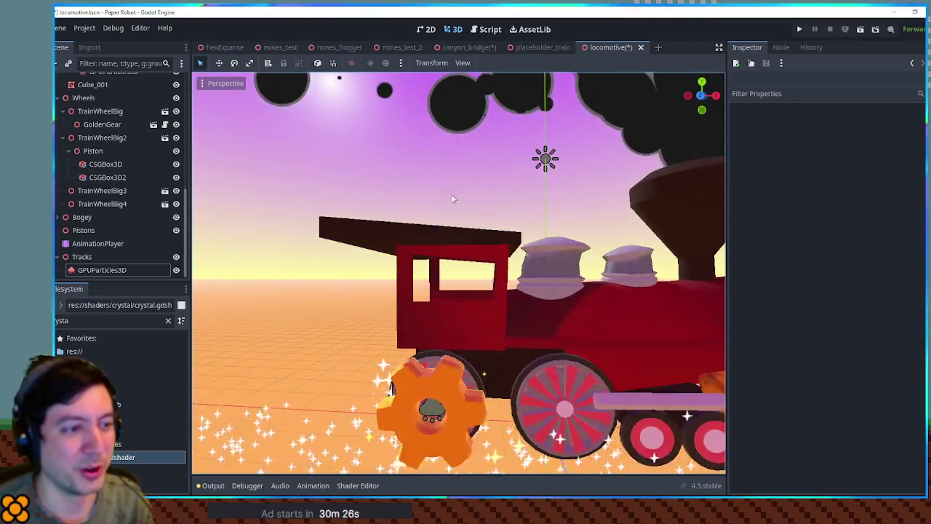
scroll(452, 199, down, 3)
mouse_move(545, 201)
mouse_down()
mouse_move(375, 203)
mouse_move(396, 214)
mouse_up()
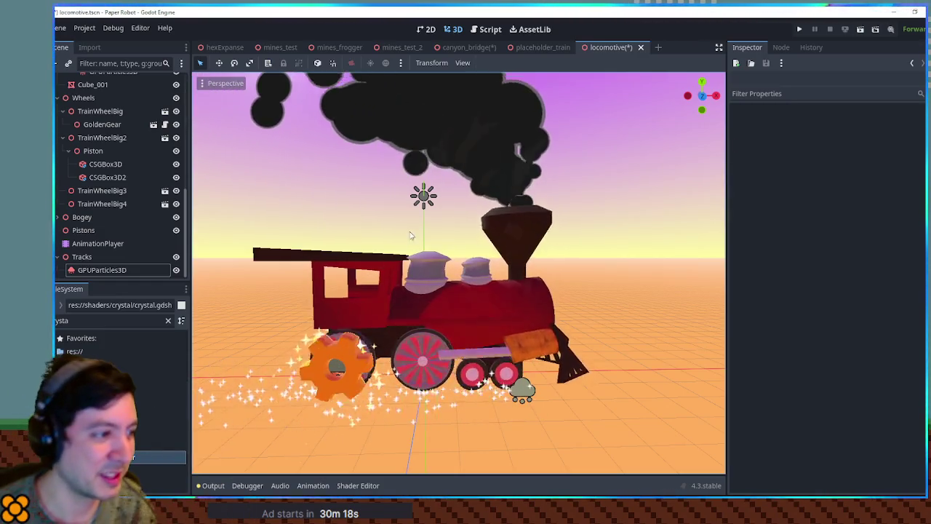
drag(410, 235, 461, 197)
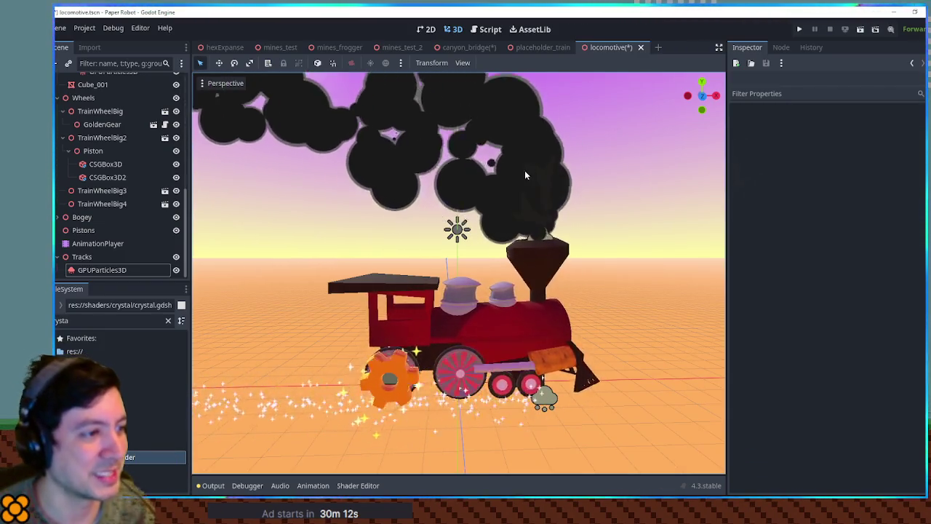
click(540, 233)
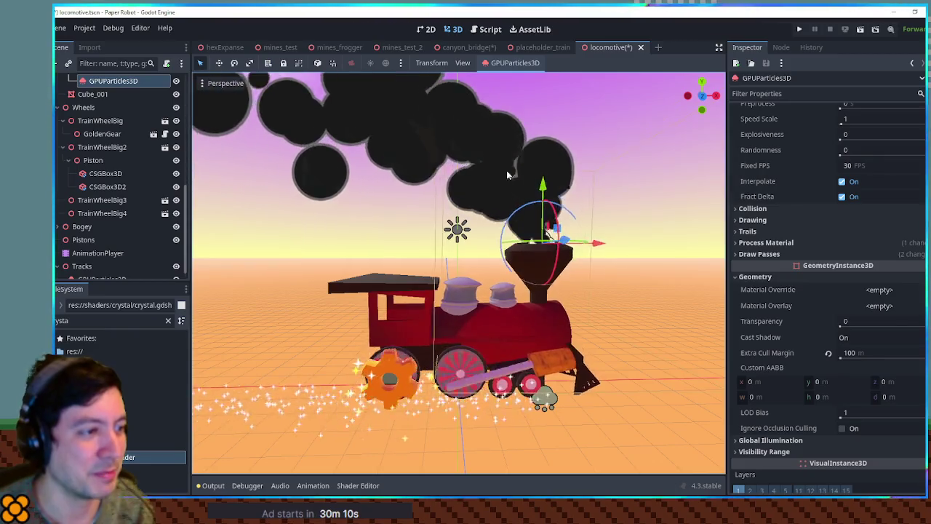
click(635, 178)
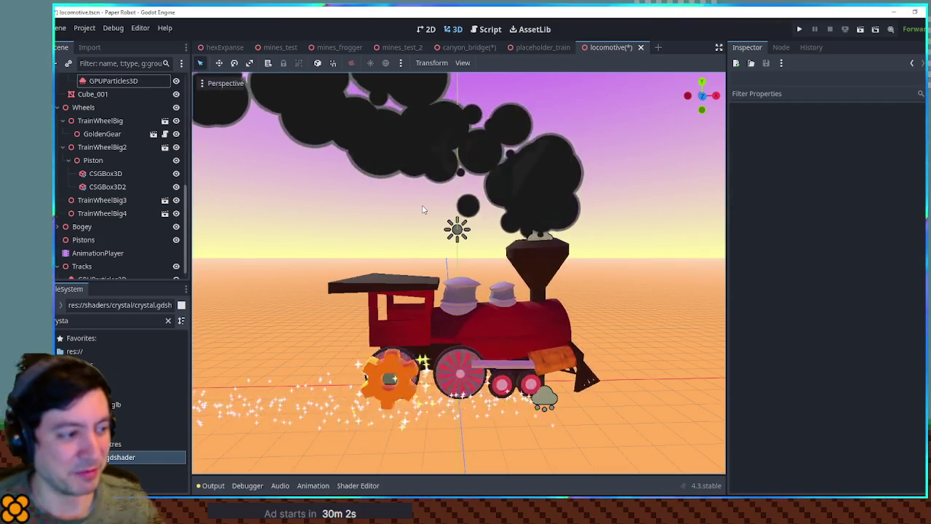
click(544, 396)
drag(622, 411, 514, 327)
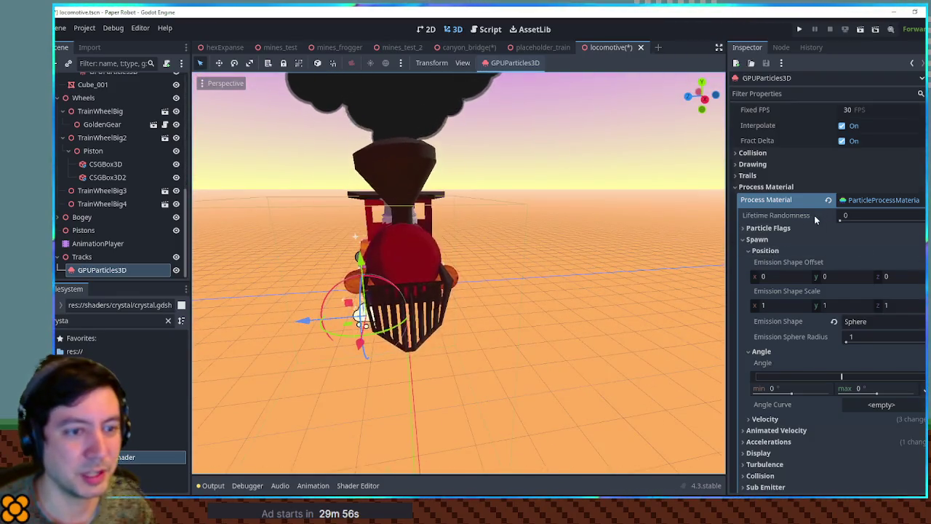
From the top view, set the sparkle emitter's Position Z to 0, keeping X 3.003
scroll(818, 219, up, 3)
key(KP_7)
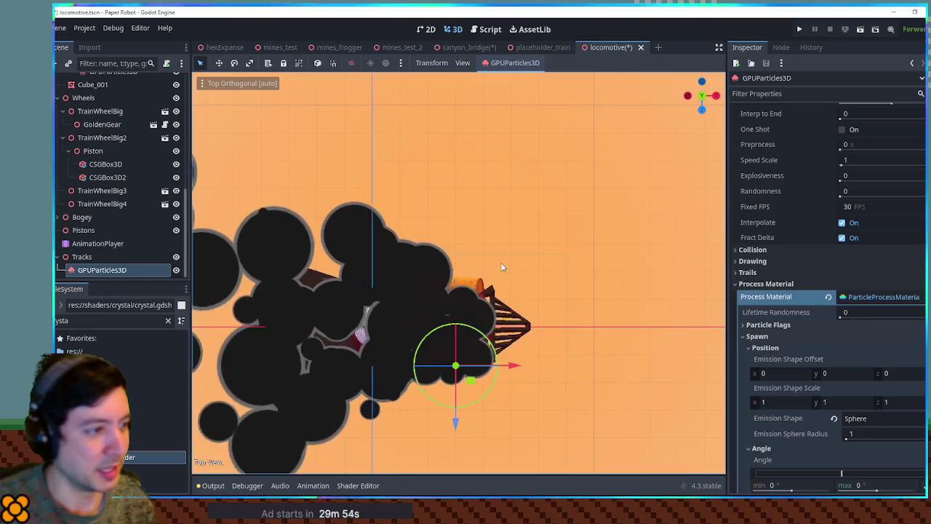
scroll(794, 355, down, 9)
scroll(794, 355, down, 8)
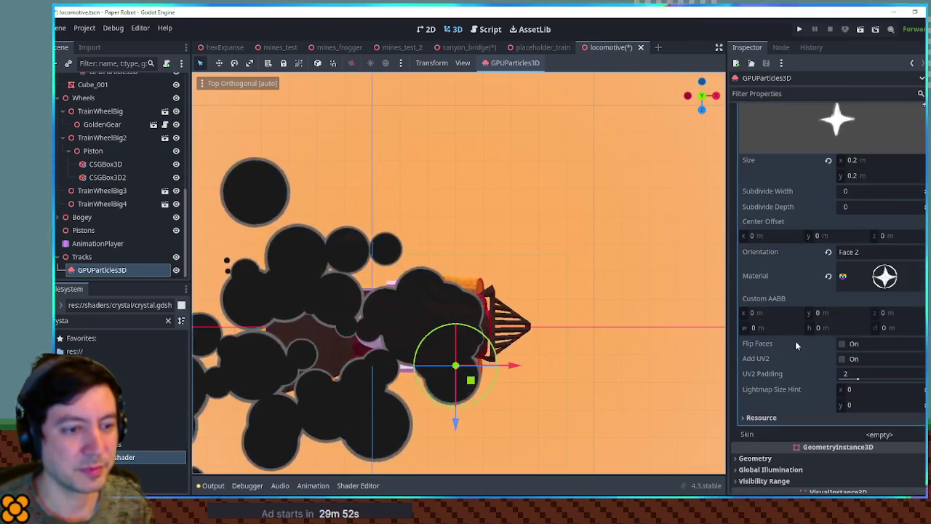
scroll(795, 341, up, 10)
scroll(797, 320, up, 8)
scroll(799, 302, down, 12)
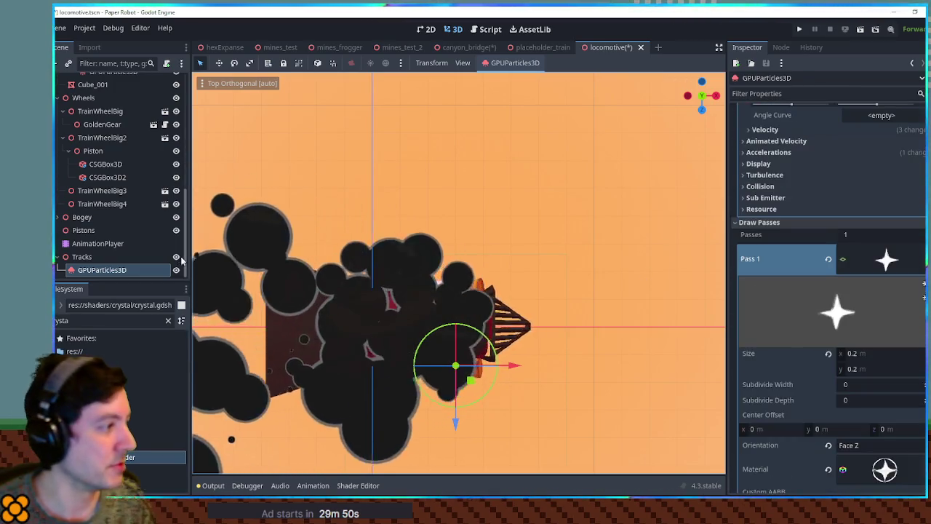
scroll(799, 301, down, 12)
click(756, 386)
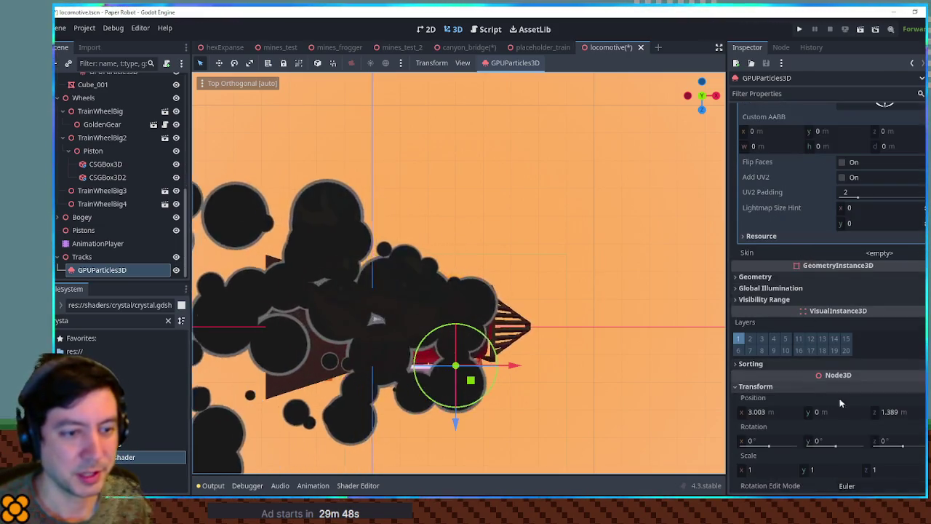
double_click(898, 412)
text(0)
key(Return)
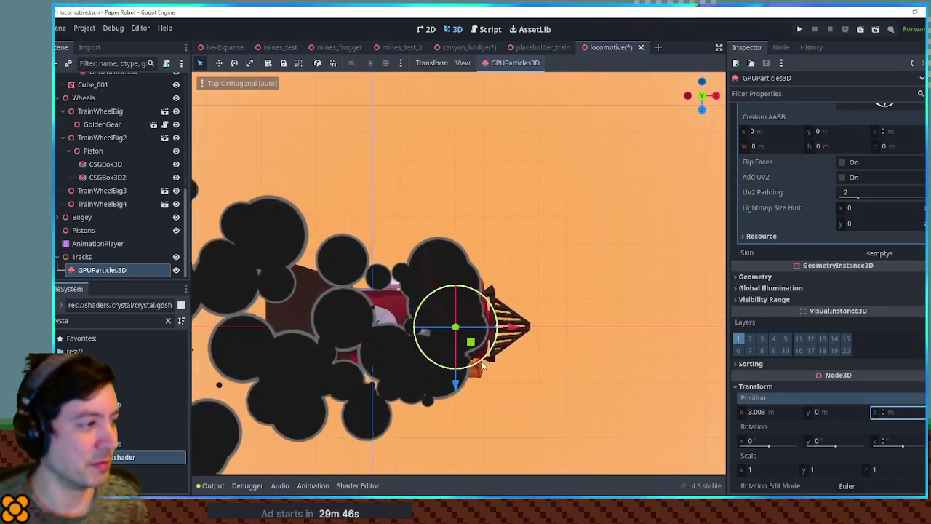
scroll(510, 356, down, 3)
mouse_move(439, 355)
mouse_down()
mouse_move(424, 324)
mouse_move(668, 316)
mouse_move(523, 348)
mouse_up()
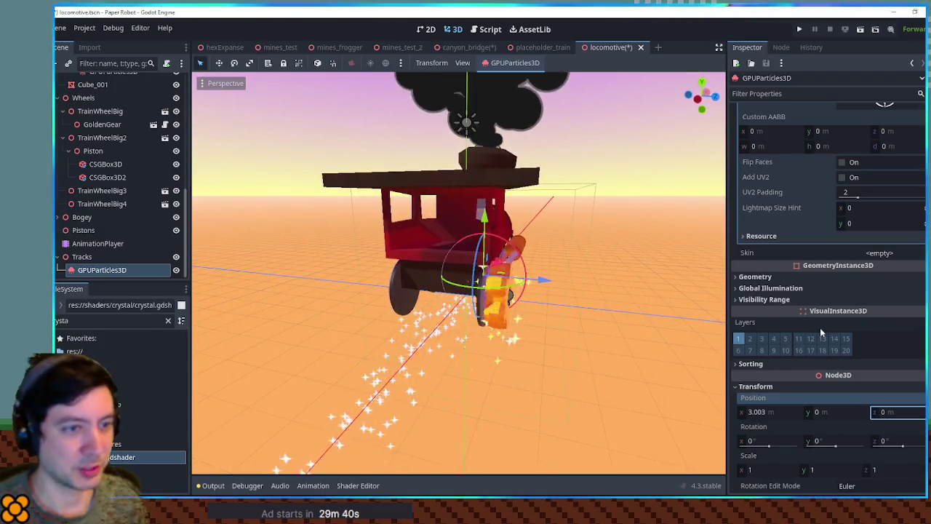
Switch the sparkle emission shape to Box with extents 1, 0, 1
scroll(820, 327, up, 5)
scroll(862, 266, up, 5)
scroll(863, 266, up, 3)
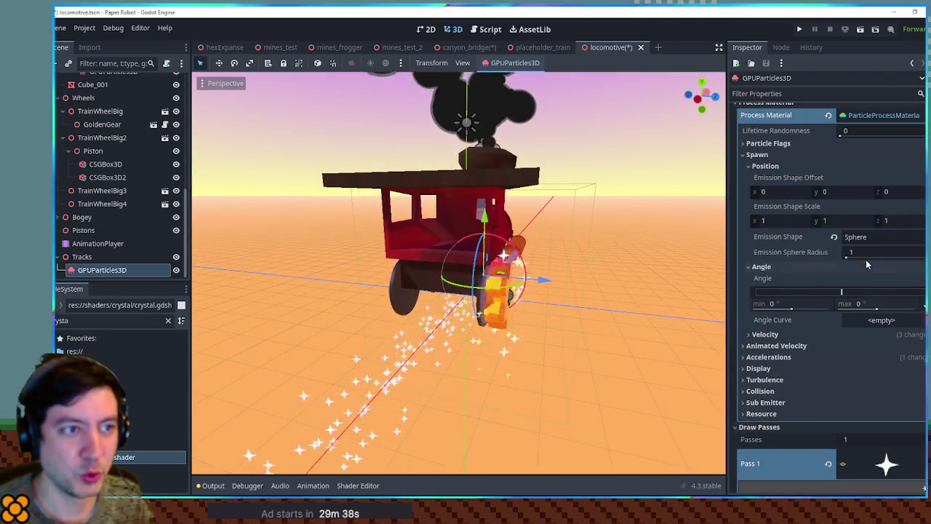
scroll(865, 259, up, 4)
scroll(865, 259, down, 2)
scroll(866, 259, down, 2)
click(879, 239)
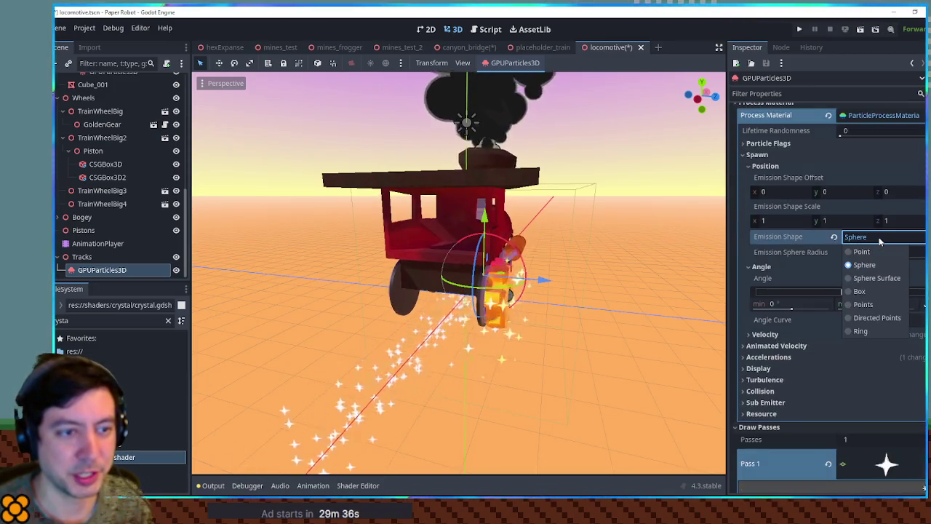
click(876, 291)
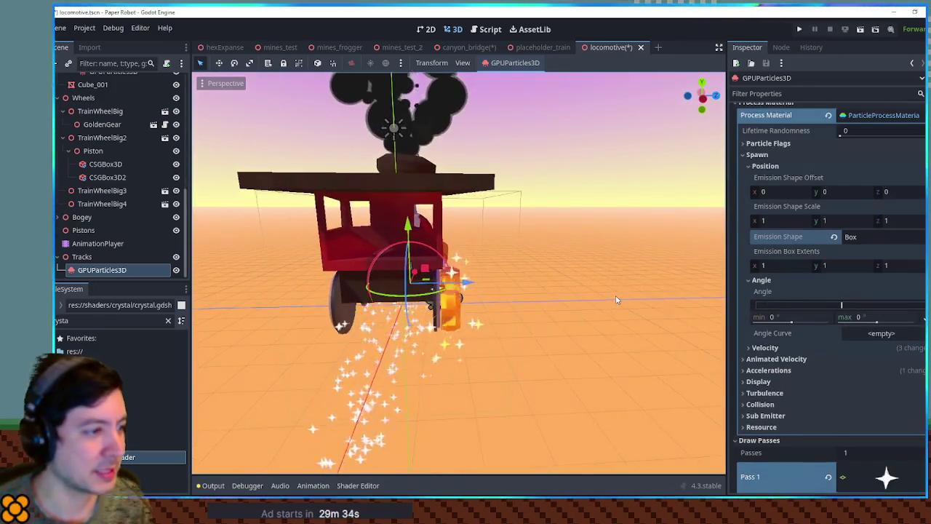
mouse_move(503, 305)
mouse_down()
mouse_move(592, 208)
mouse_move(597, 149)
mouse_up()
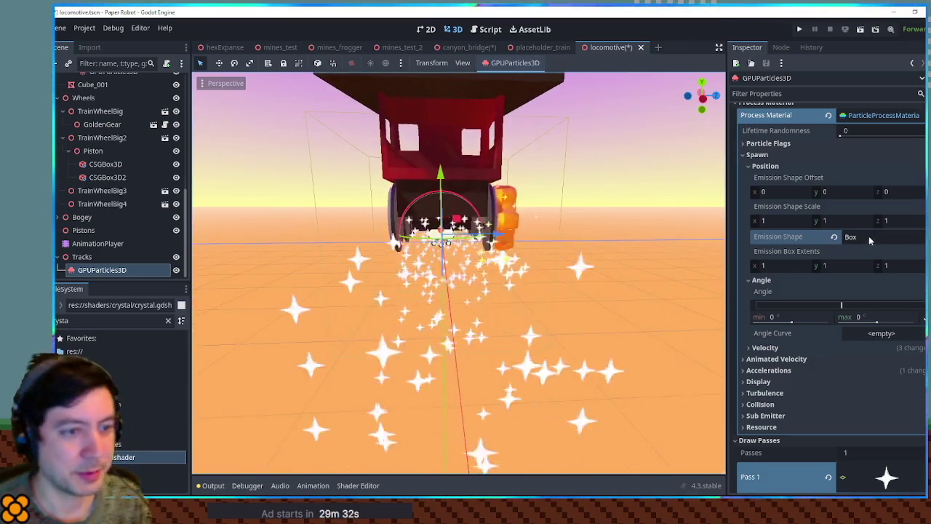
click(837, 265)
text(0)
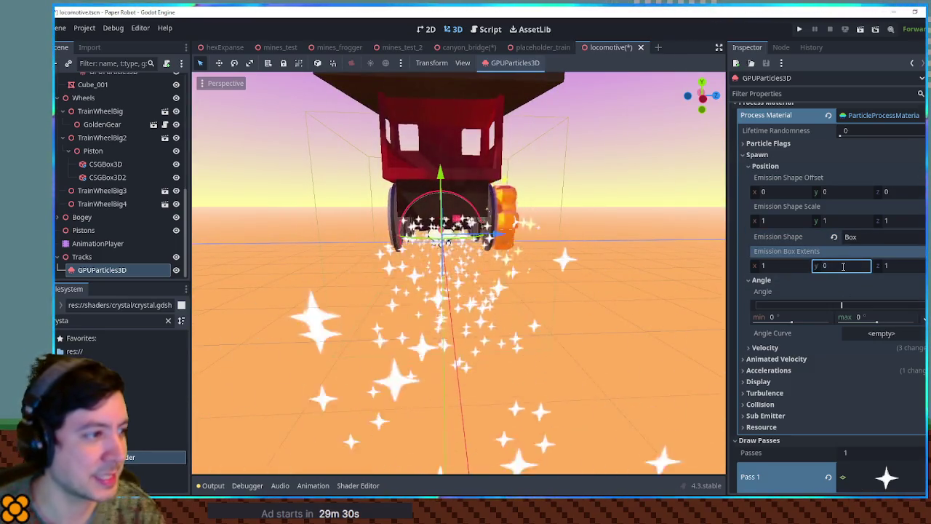
mouse_move(657, 231)
mouse_down()
mouse_move(619, 218)
mouse_move(487, 218)
mouse_move(553, 251)
mouse_up()
scroll(868, 323, down, 10)
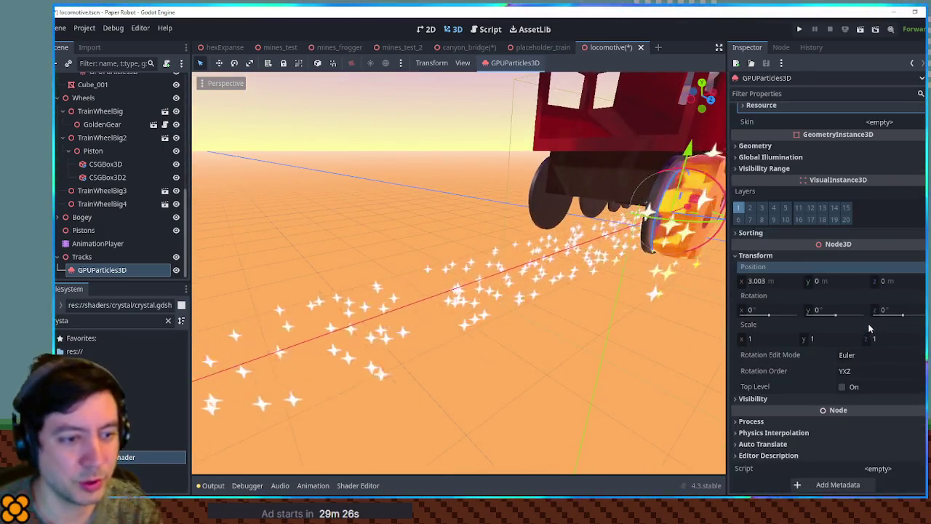
scroll(837, 328, down, 10)
Set the sparkle emitter's Extra Cull Margin to 100 m
click(779, 144)
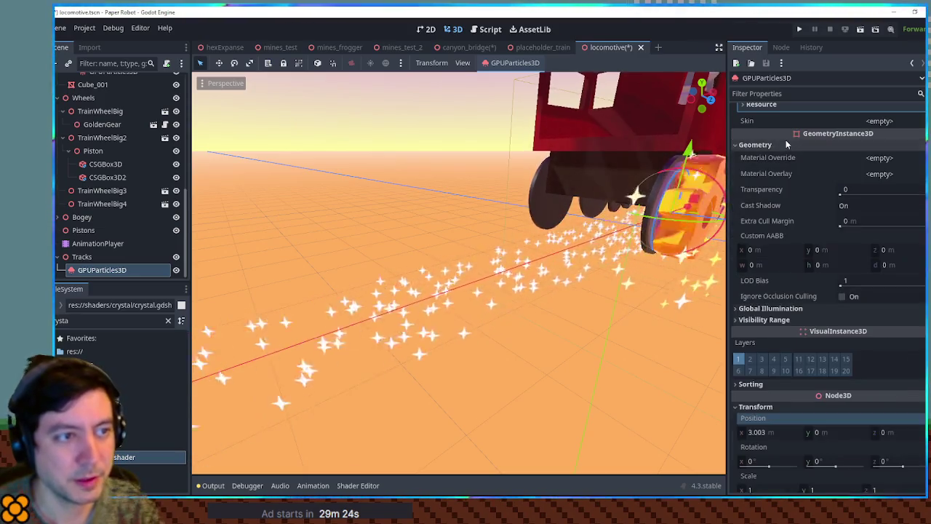
click(884, 222)
text(100)
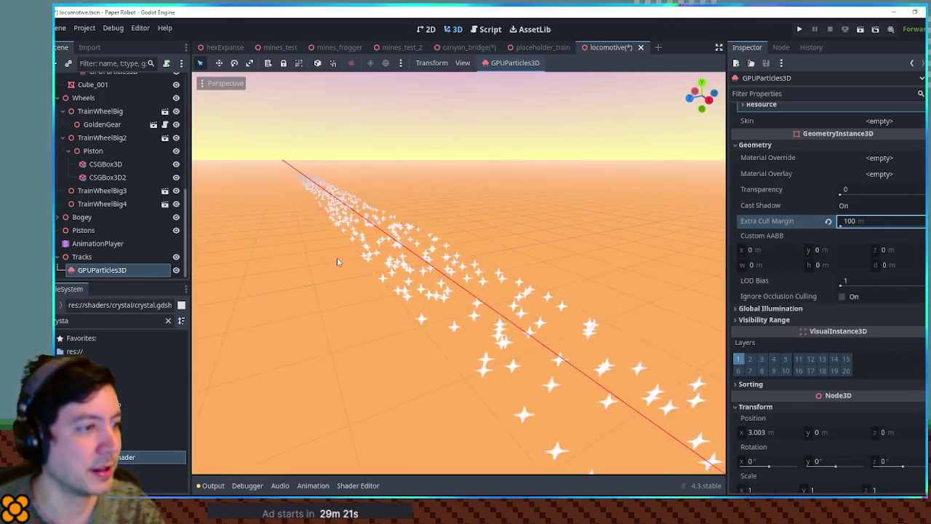
drag(336, 257, 630, 267)
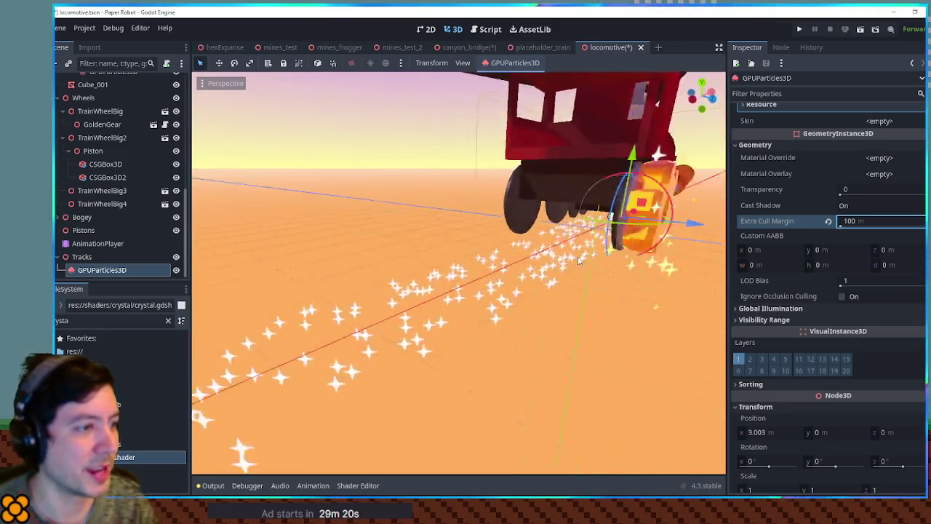
scroll(593, 256, up, 5)
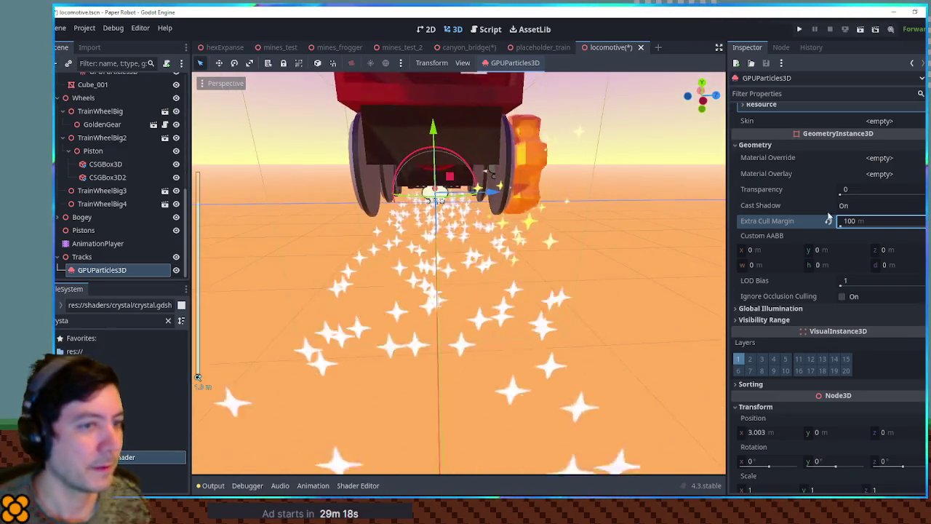
scroll(837, 269, up, 5)
scroll(844, 269, up, 5)
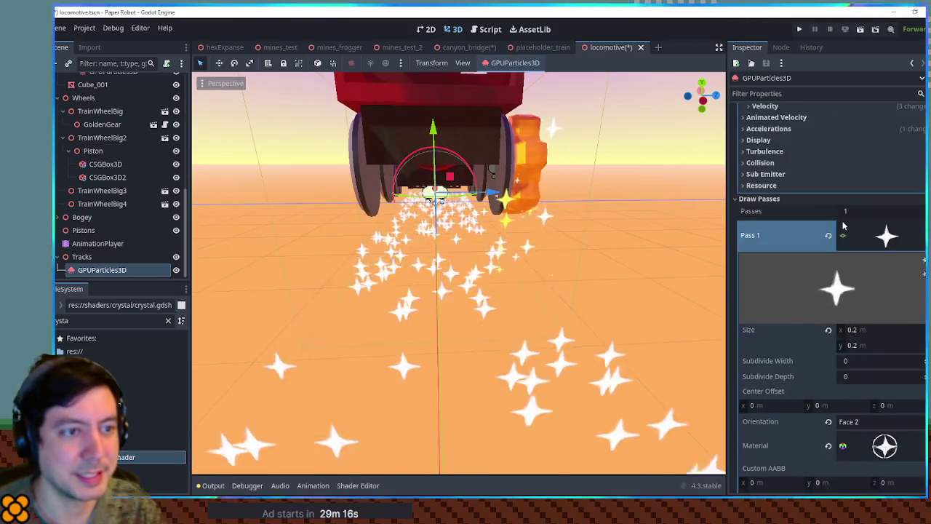
scroll(845, 255, up, 5)
scroll(829, 247, up, 1)
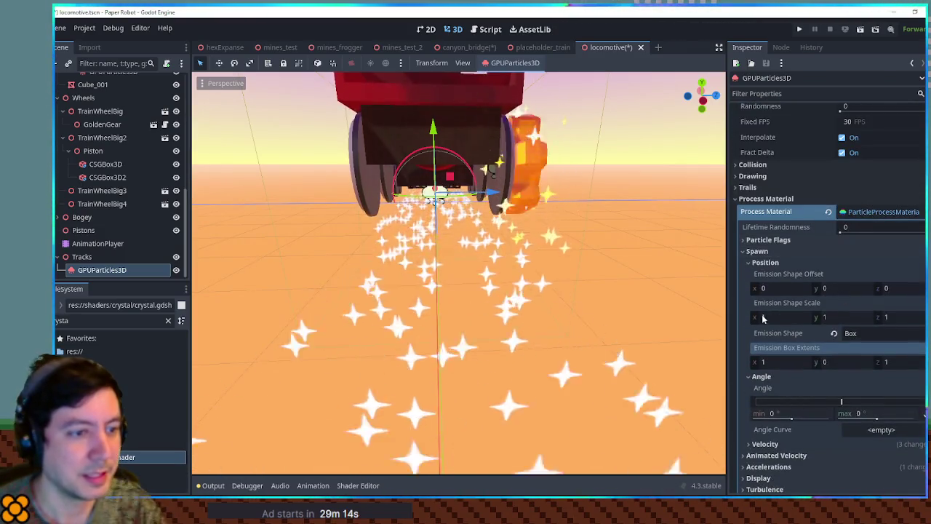
scroll(810, 302, down, 3)
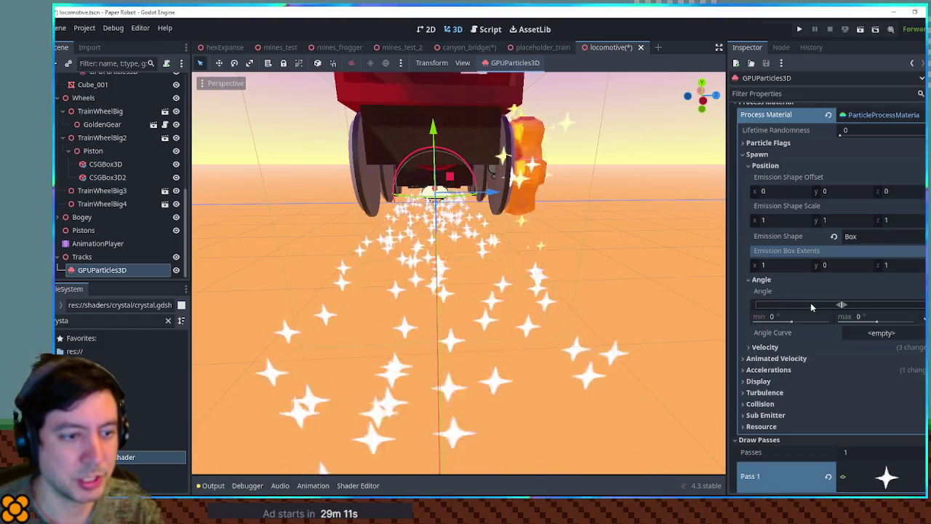
Try a 1.21 box X extent, then the Points and Point emission shapes
click(756, 266)
text(1.21)
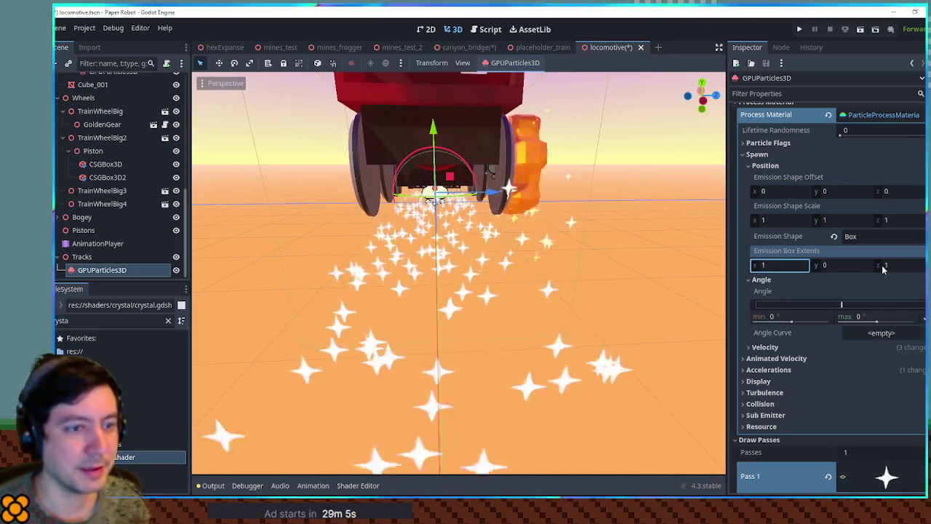
drag(893, 266, 902, 266)
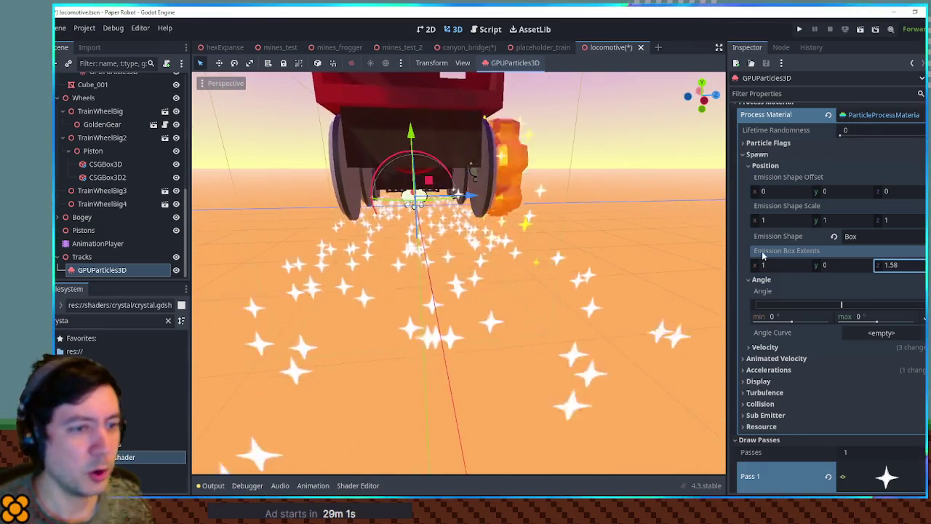
click(862, 236)
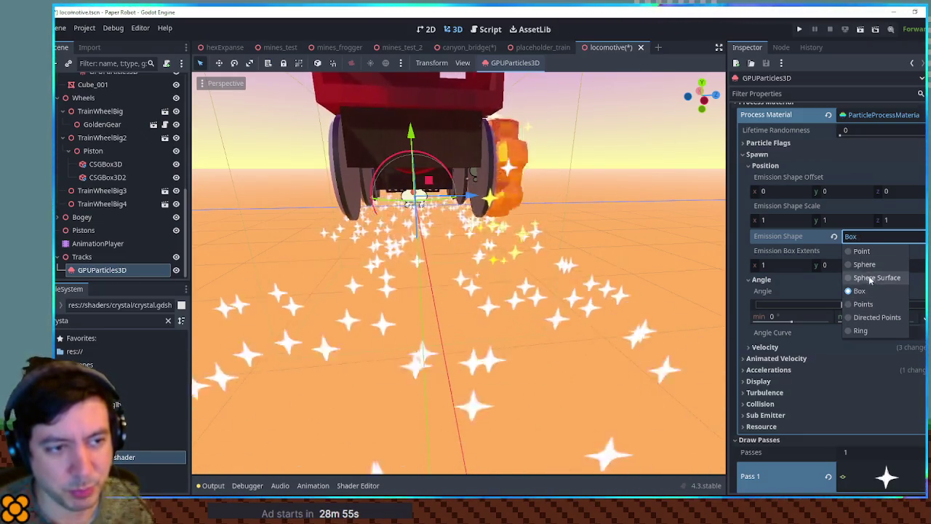
click(865, 304)
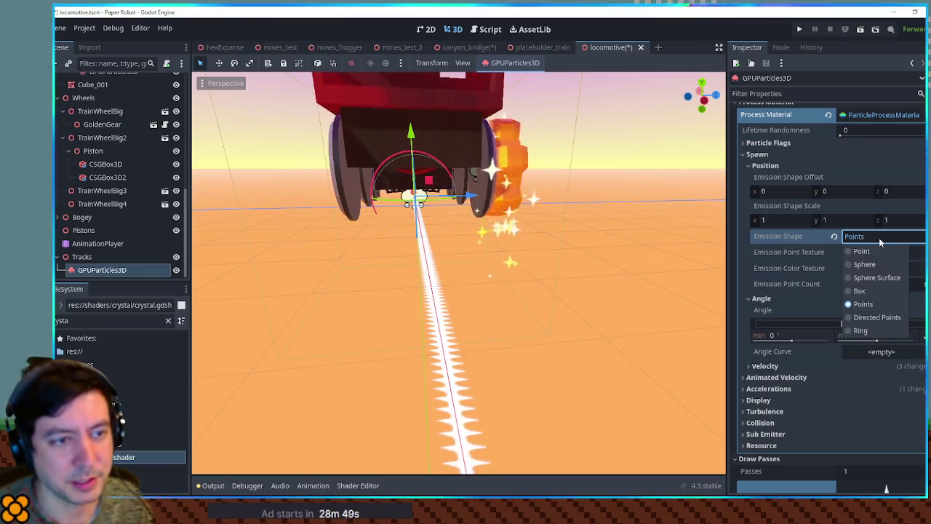
click(877, 251)
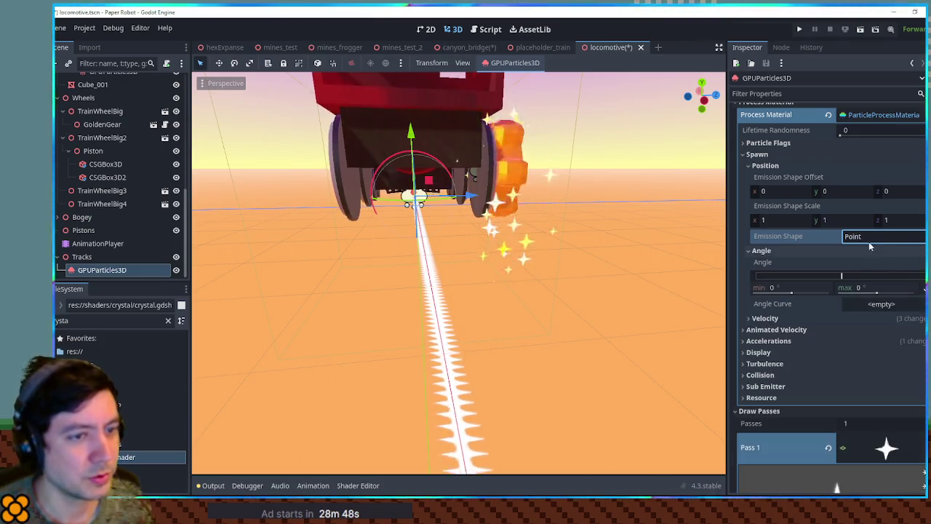
Emit from a Sphere of radius 0.3 and duplicate the emitter as GPUParticles3D2
click(870, 243)
click(871, 265)
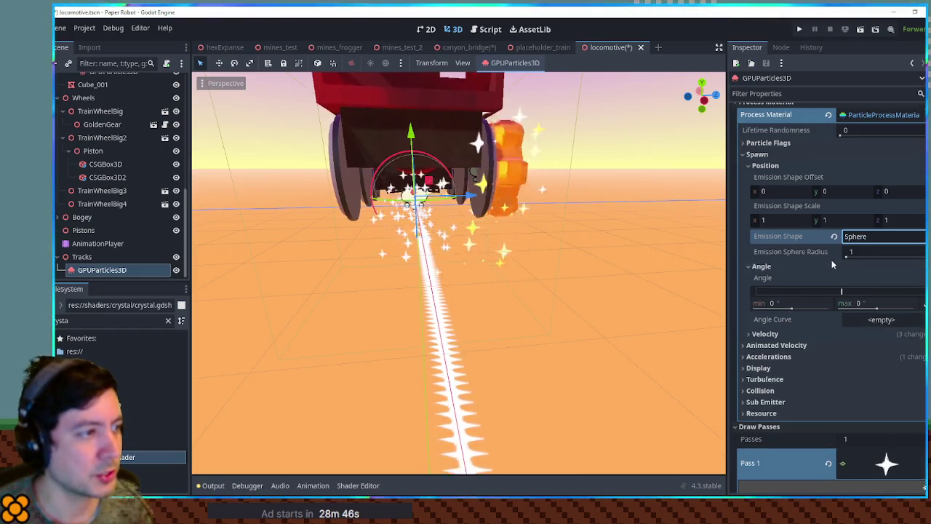
click(866, 252)
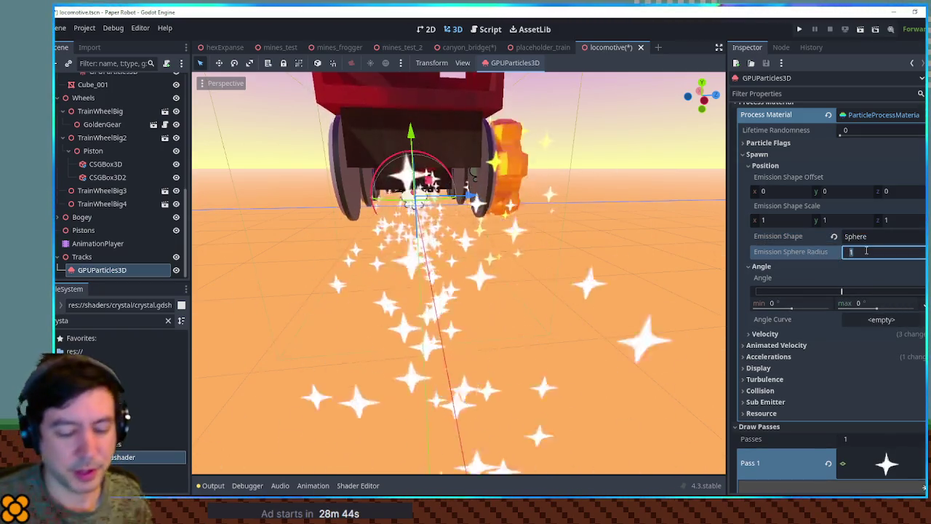
text(0.1)
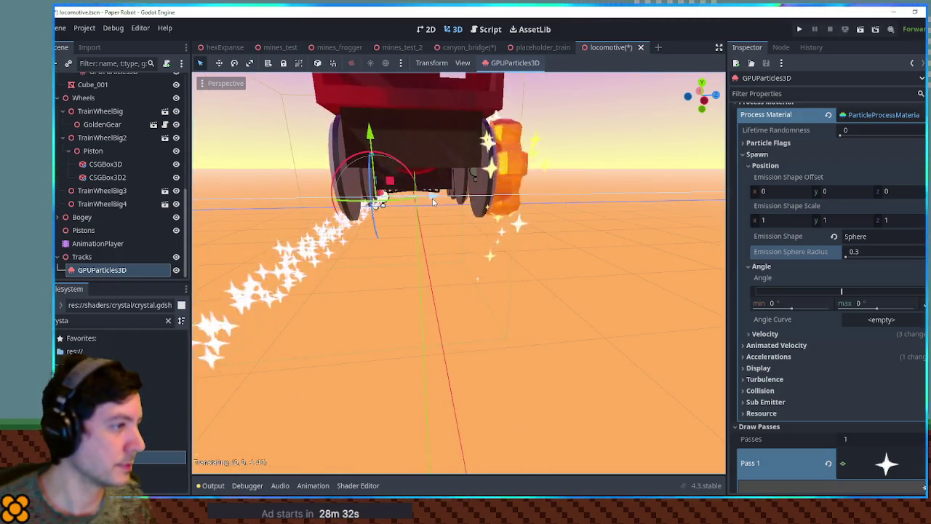
key(ctrl+d)
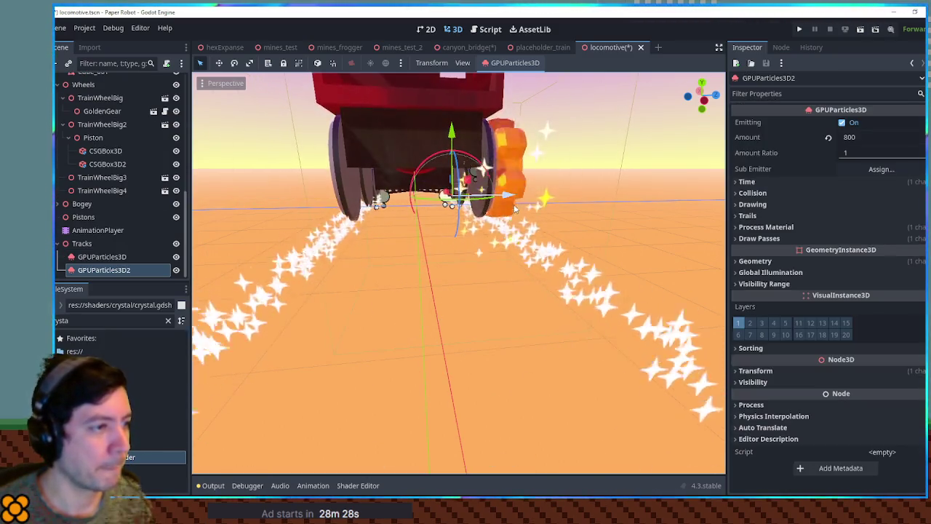
mouse_move(558, 206)
mouse_down()
mouse_move(509, 206)
mouse_move(635, 226)
mouse_up()
click(653, 232)
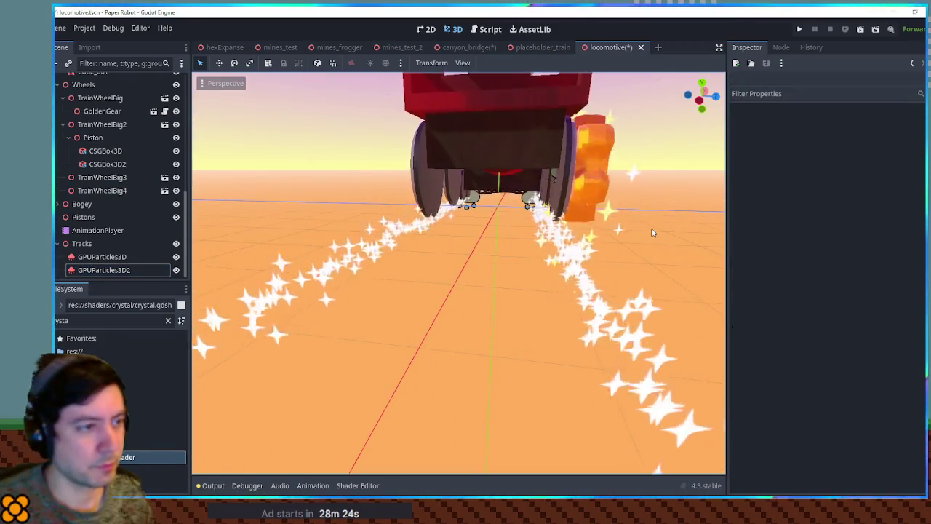
key(KP_1)
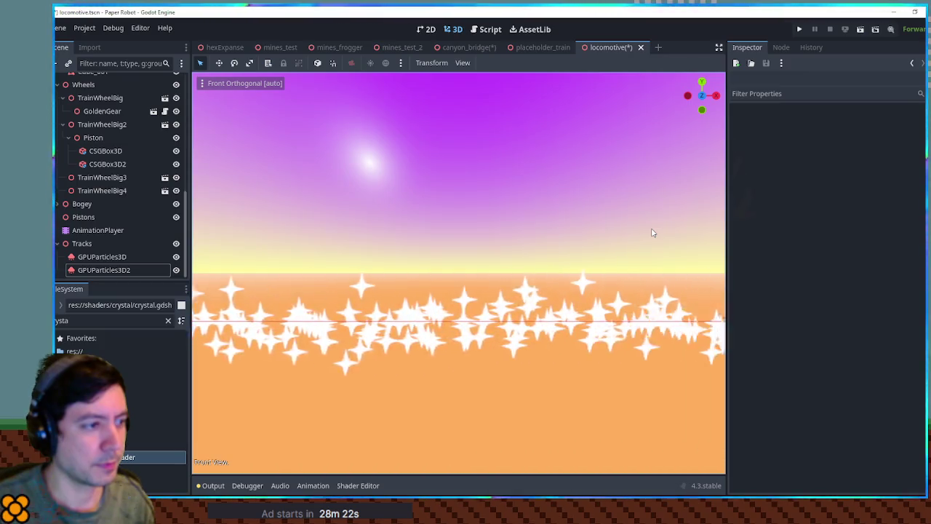
key(KP_7)
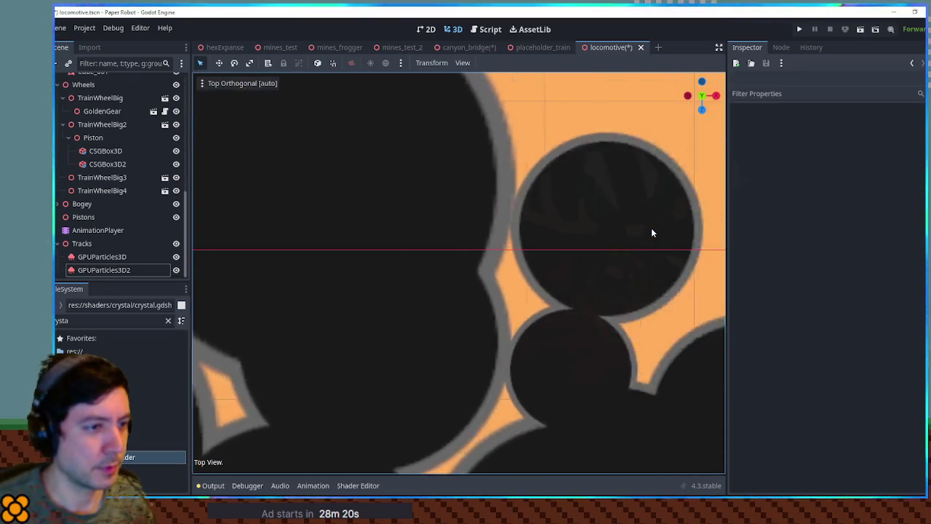
scroll(651, 228, down, 3)
scroll(630, 254, down, 3)
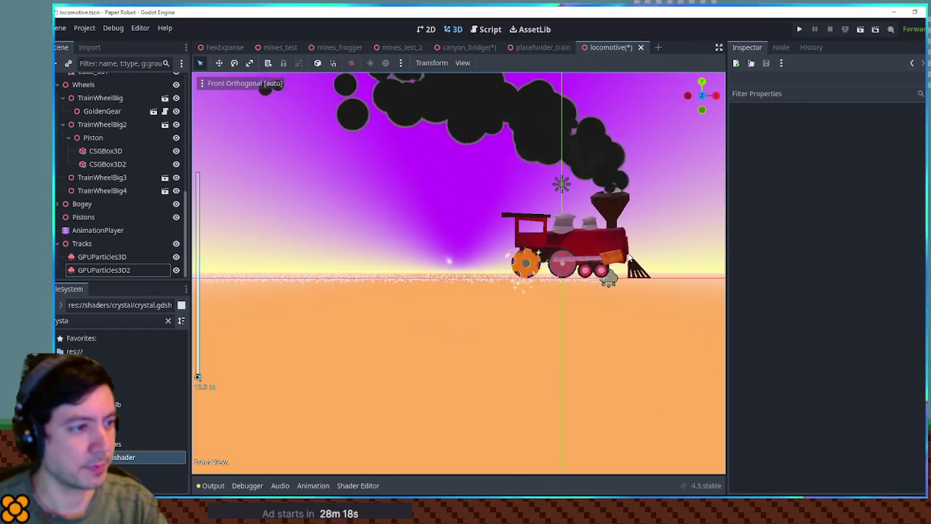
mouse_move(603, 281)
mouse_down()
mouse_move(608, 262)
mouse_move(557, 259)
mouse_up()
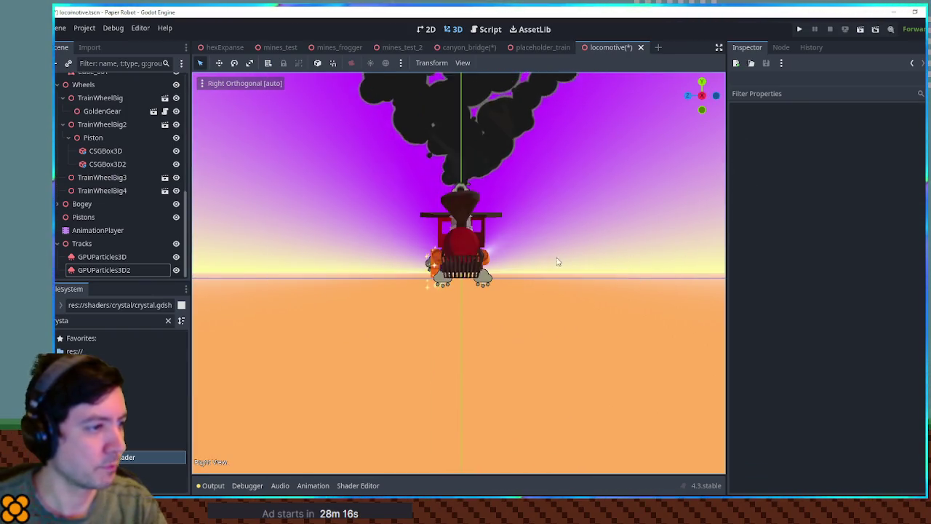
scroll(197, 376, up, 5)
key(KP_1)
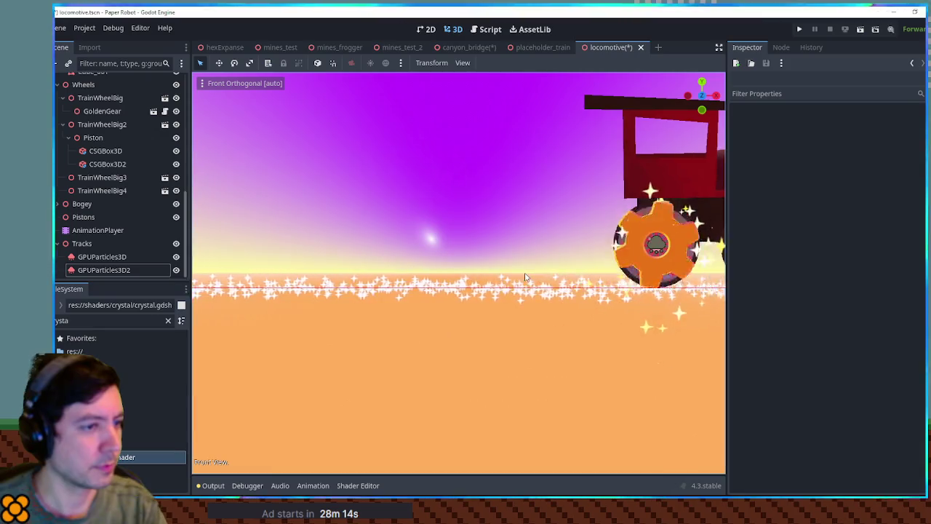
key(KP_4)
drag(526, 277, 485, 294)
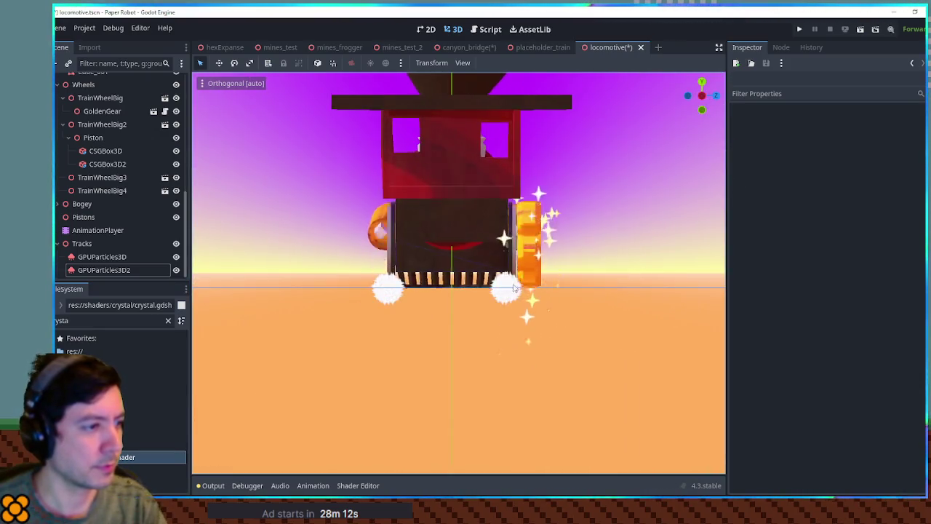
scroll(485, 293, up, 3)
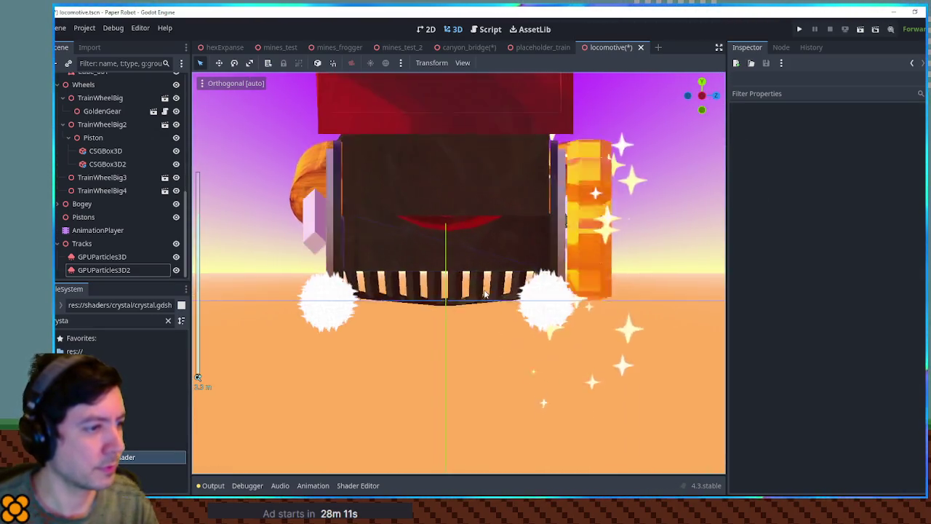
click(110, 259)
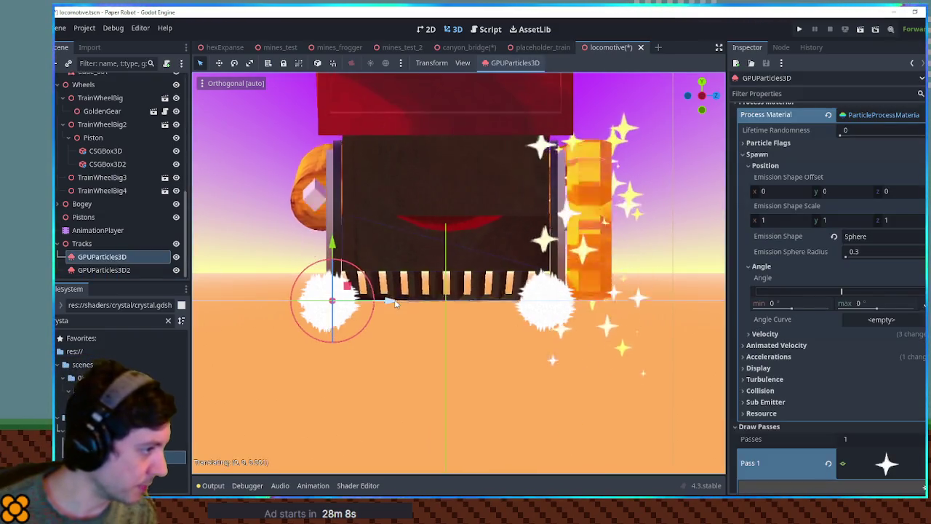
click(104, 270)
drag(551, 301, 610, 308)
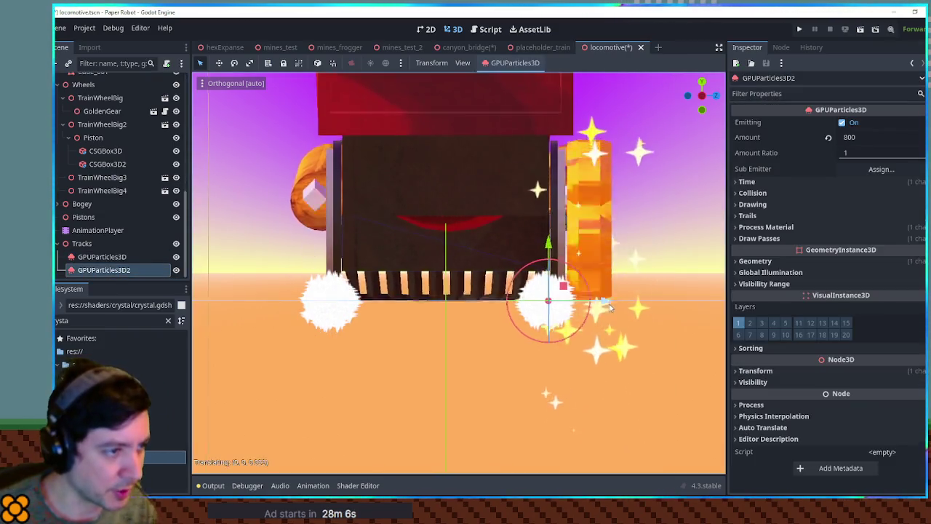
click(680, 250)
drag(679, 249, 619, 272)
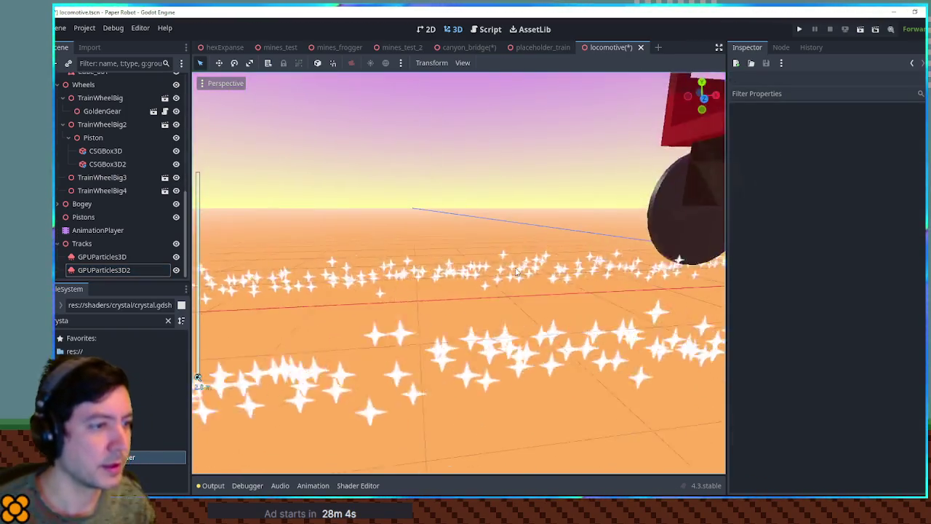
scroll(620, 272, down, 5)
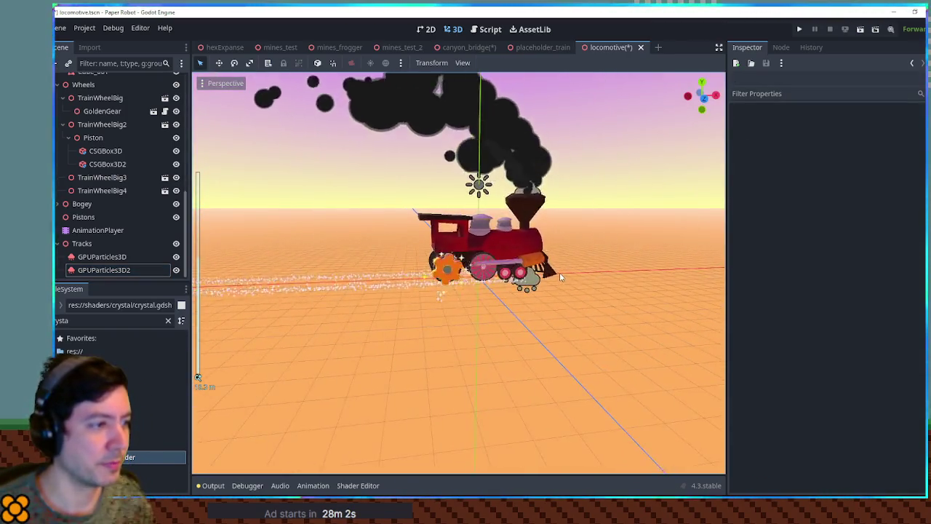
scroll(518, 285, up, 6)
mouse_move(519, 285)
mouse_down()
mouse_move(436, 280)
mouse_move(507, 278)
mouse_up()
scroll(393, 279, up, 3)
scroll(507, 279, up, 4)
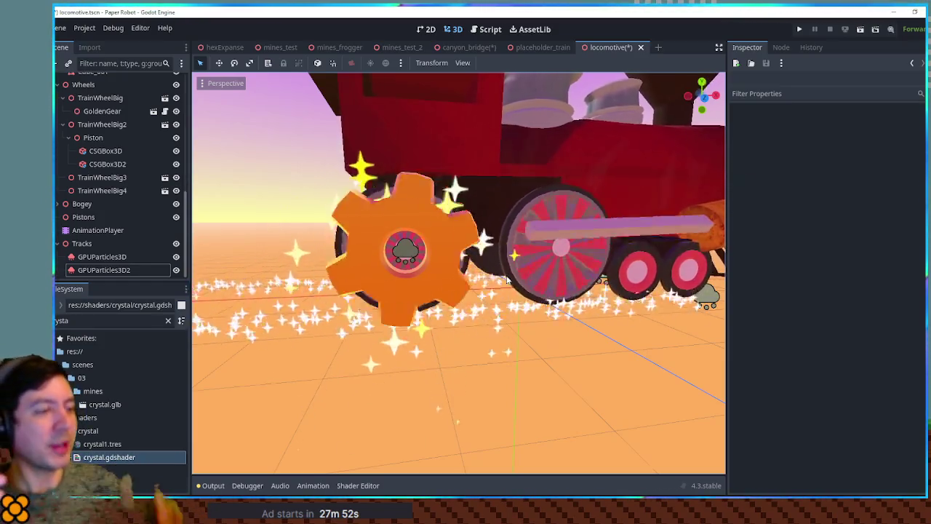
scroll(507, 279, down, 8)
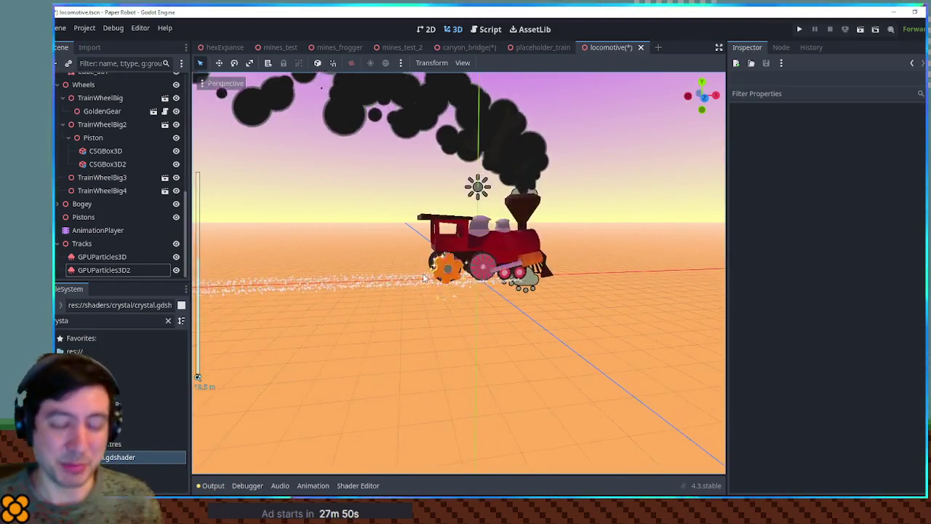
scroll(424, 277, up, 4)
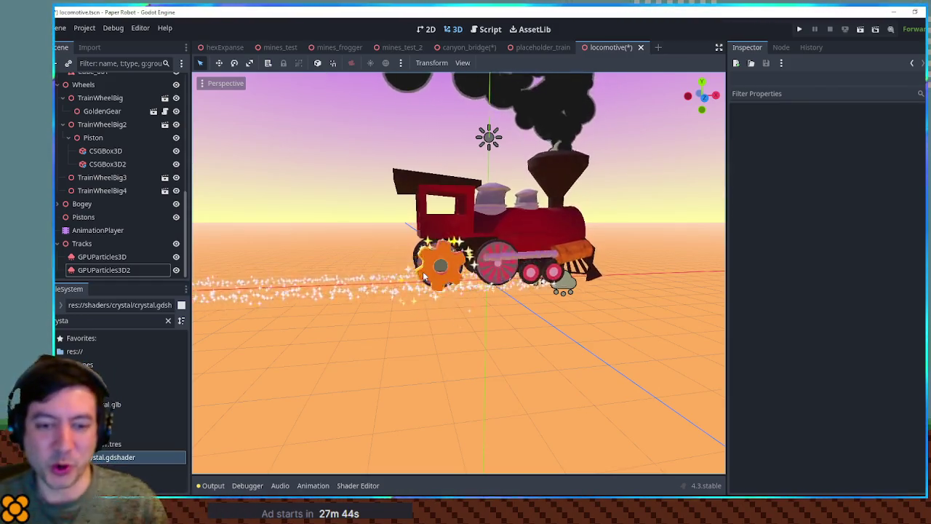
scroll(424, 277, down, 5)
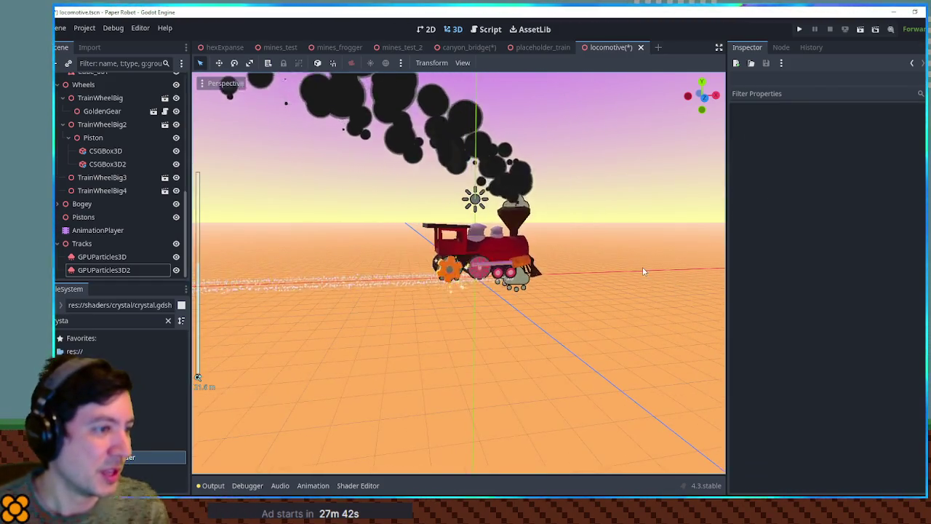
scroll(638, 271, up, 4)
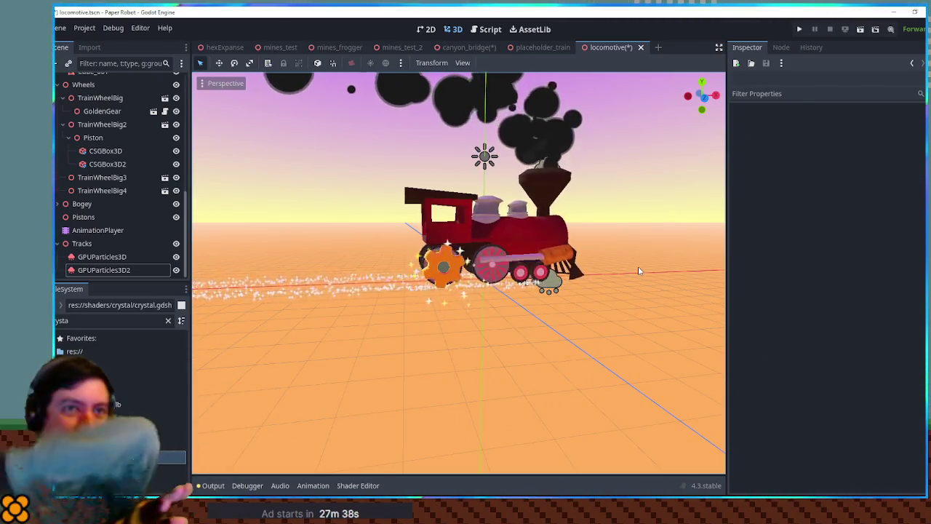
scroll(638, 270, up, 2)
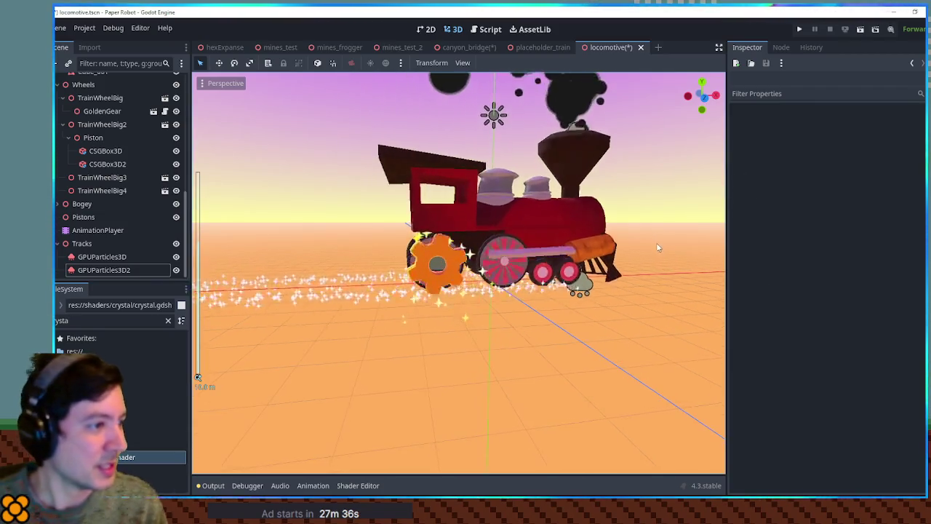
scroll(617, 245, up, 2)
scroll(616, 240, down, 5)
scroll(609, 236, up, 4)
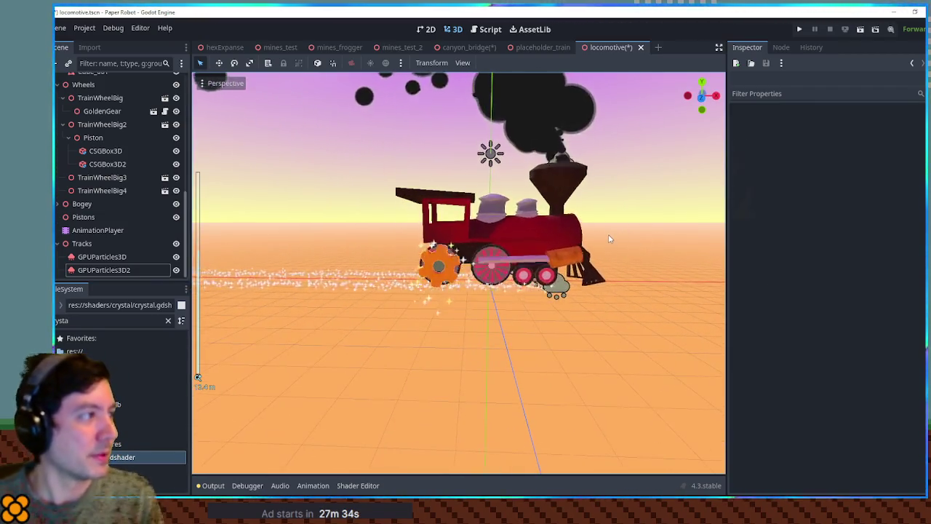
mouse_move(419, 307)
mouse_down()
mouse_move(650, 296)
mouse_move(474, 302)
mouse_up()
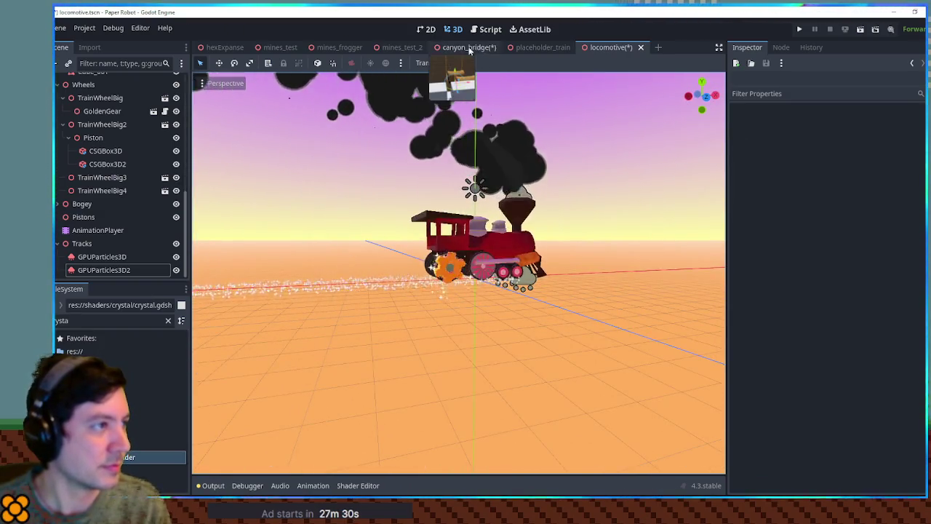
Close the mines_test_2, mines_frogger, mines_test and hexExpanse scene tabs
middle_click(403, 50)
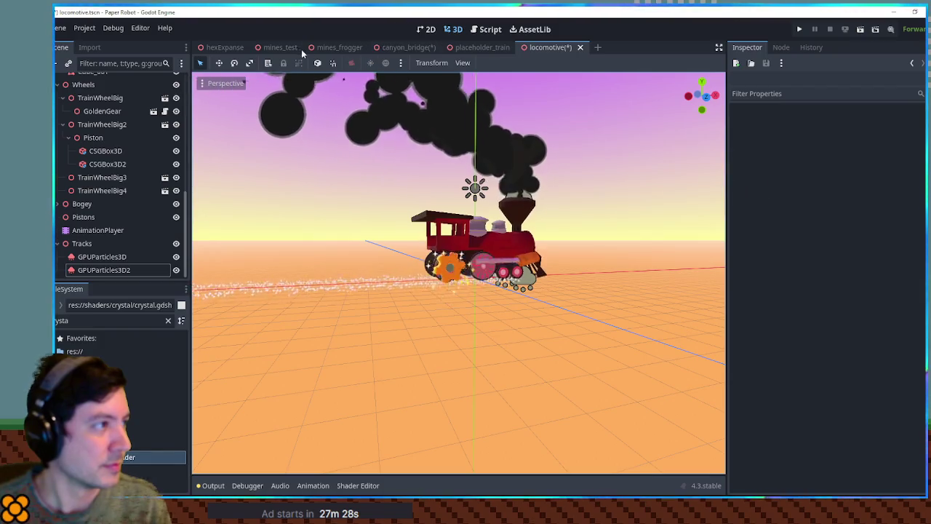
middle_click(339, 48)
middle_click(273, 48)
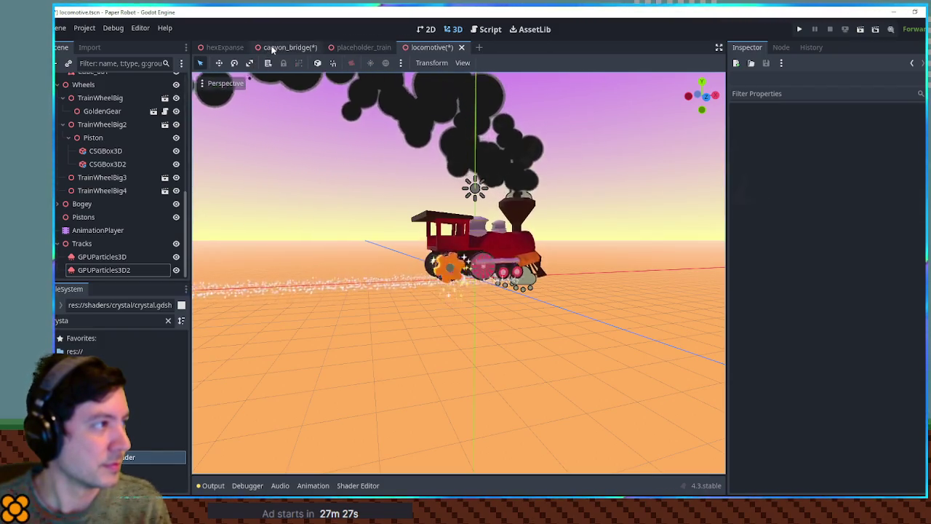
middle_click(227, 48)
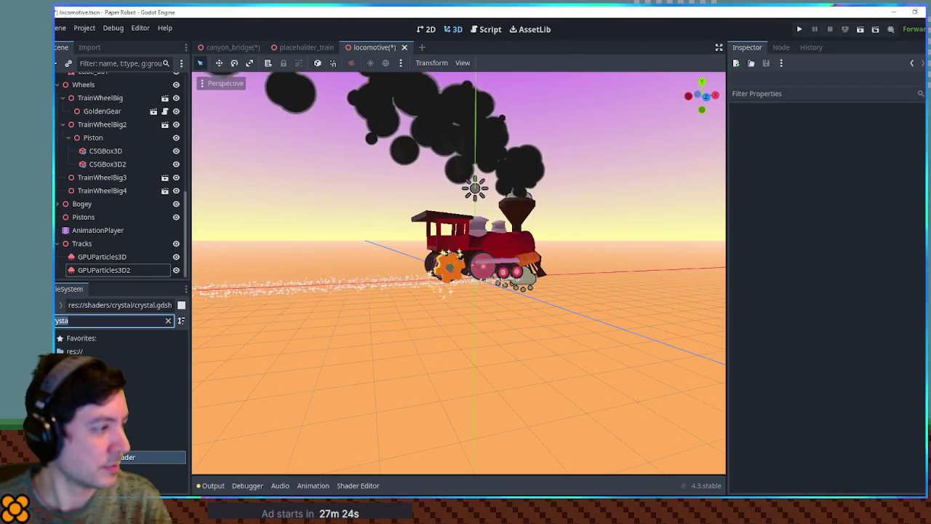
Clear the FileSystem filter and open desert_town.tscn from scenes/03
key(BackSpace)
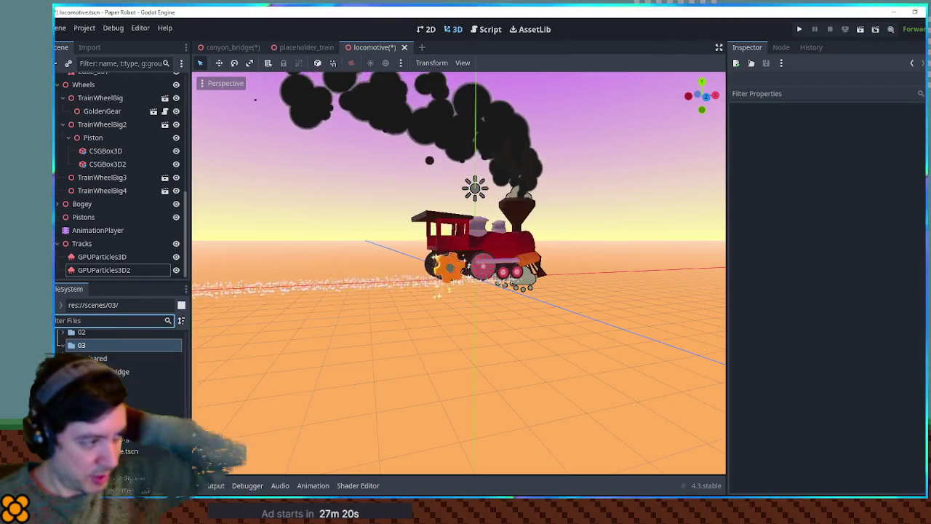
click(124, 451)
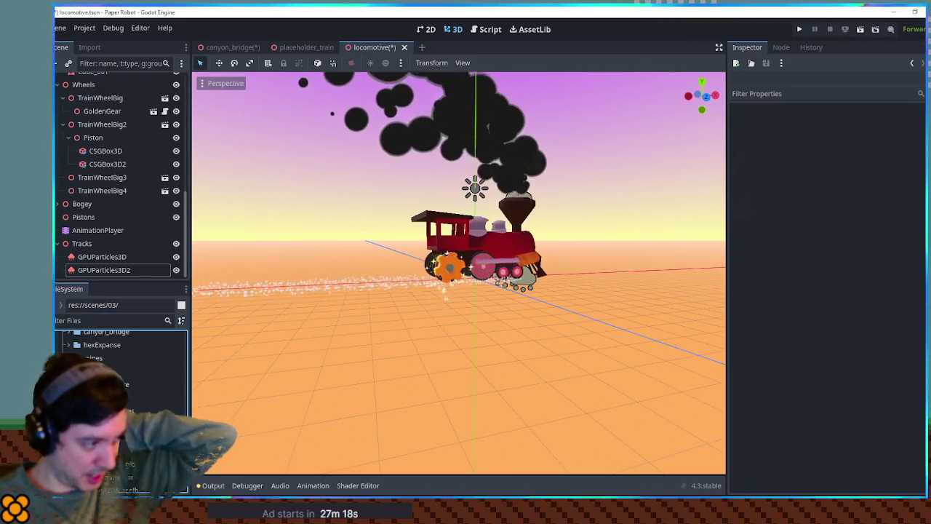
scroll(124, 407, down, 5)
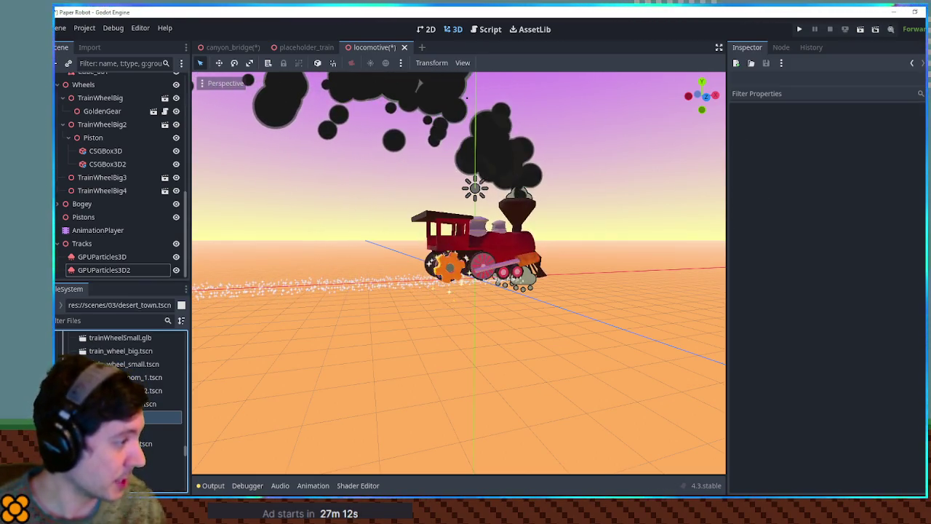
double_click(131, 417)
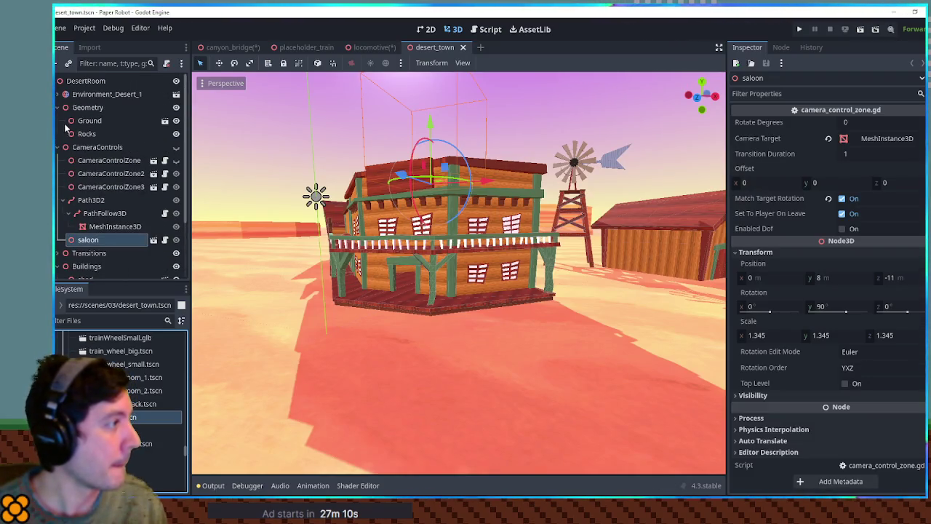
Paste Environment_Desert_1, the mesas and DirectionalLight3D2 from desert_town into the locomotive scene
click(88, 107)
click(92, 134)
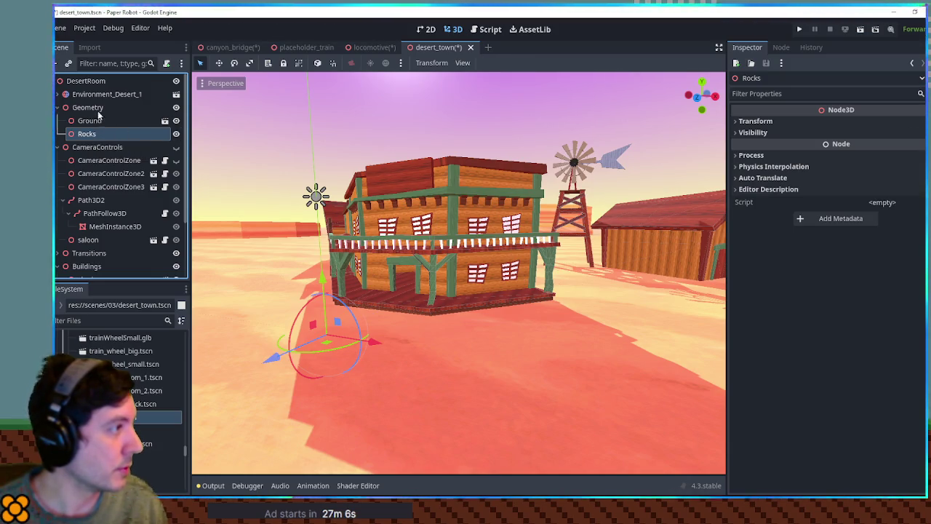
click(64, 95)
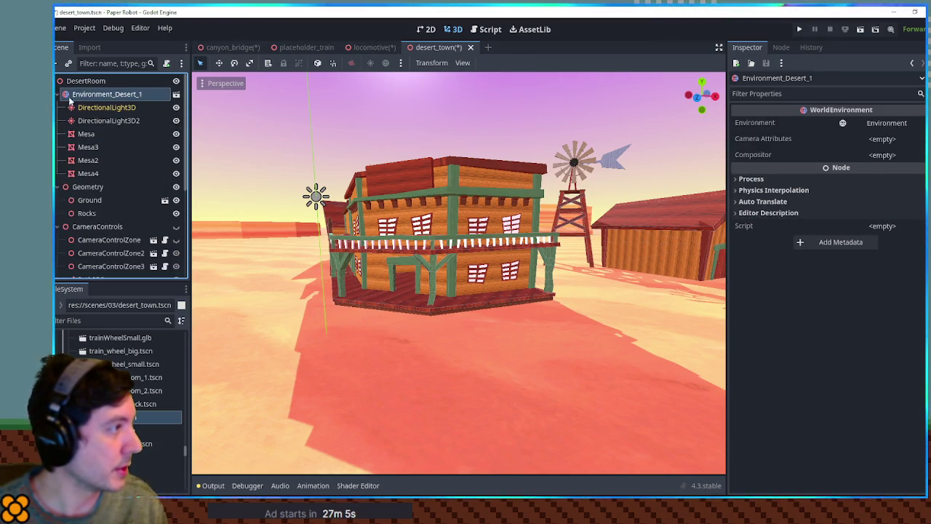
click(89, 135)
shift+click(89, 173)
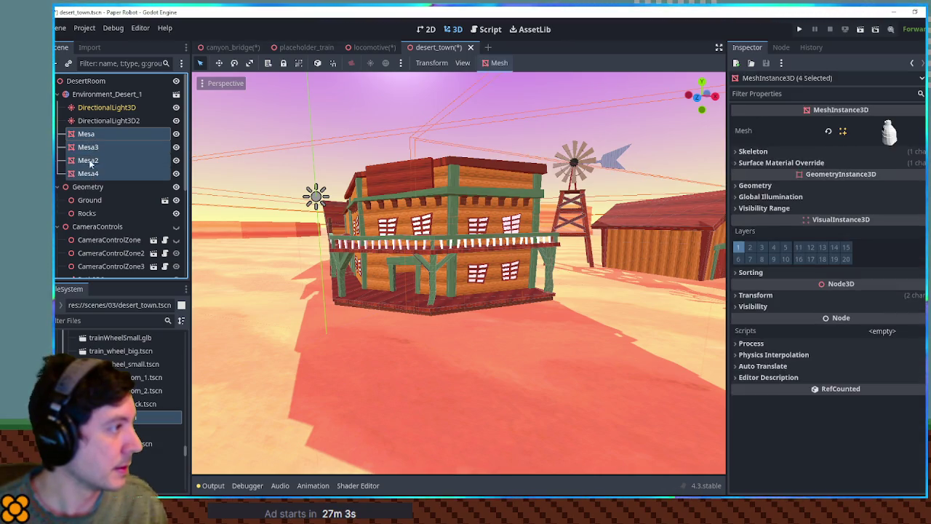
ctrl+click(91, 122)
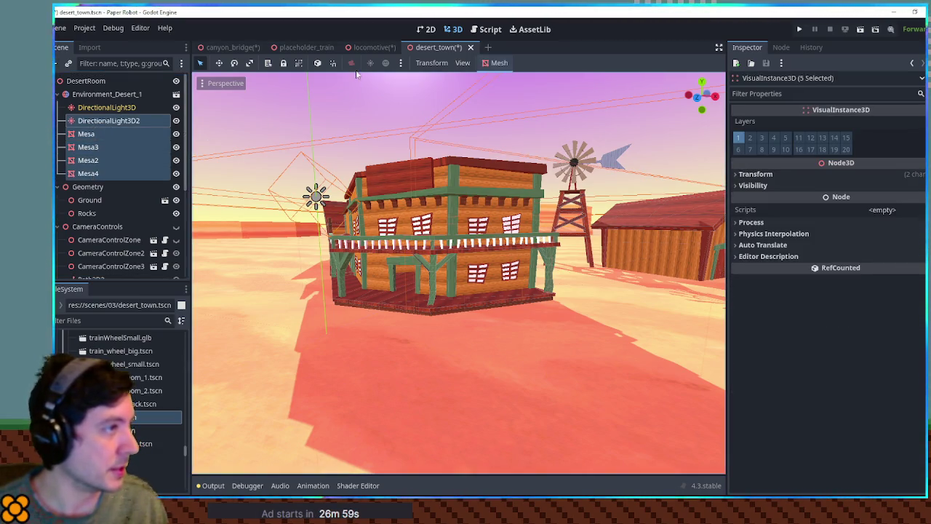
click(371, 46)
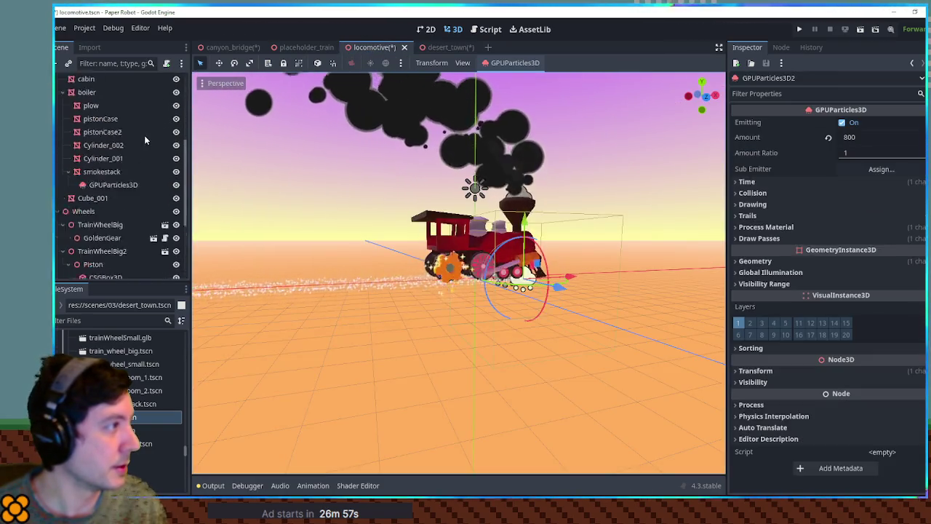
scroll(135, 135, up, 10)
key(ctrl+v)
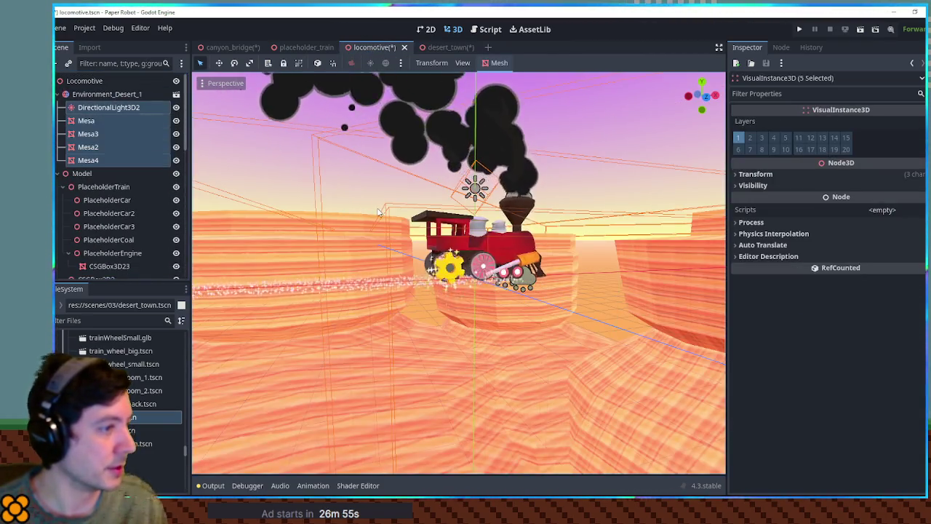
Copy the Ground node from desert_town and paste it under the Locomotive root node
click(439, 47)
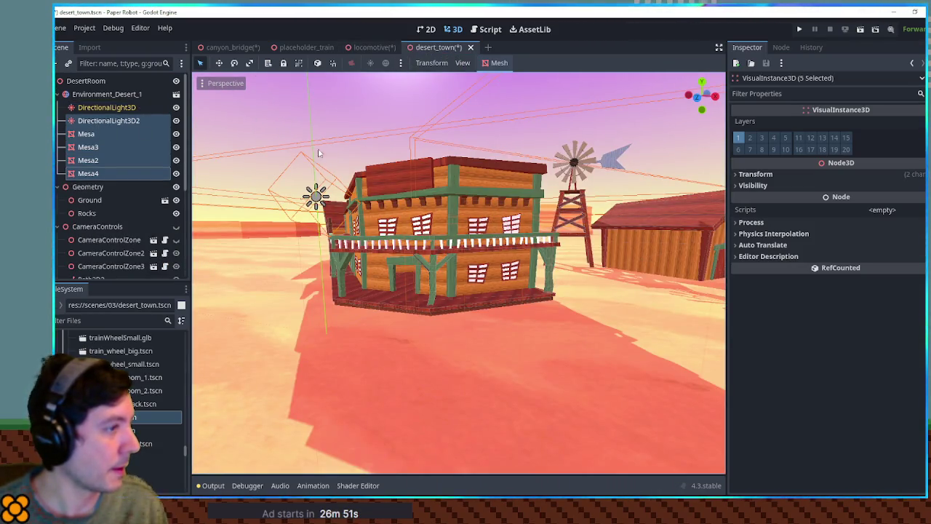
click(277, 291)
click(374, 51)
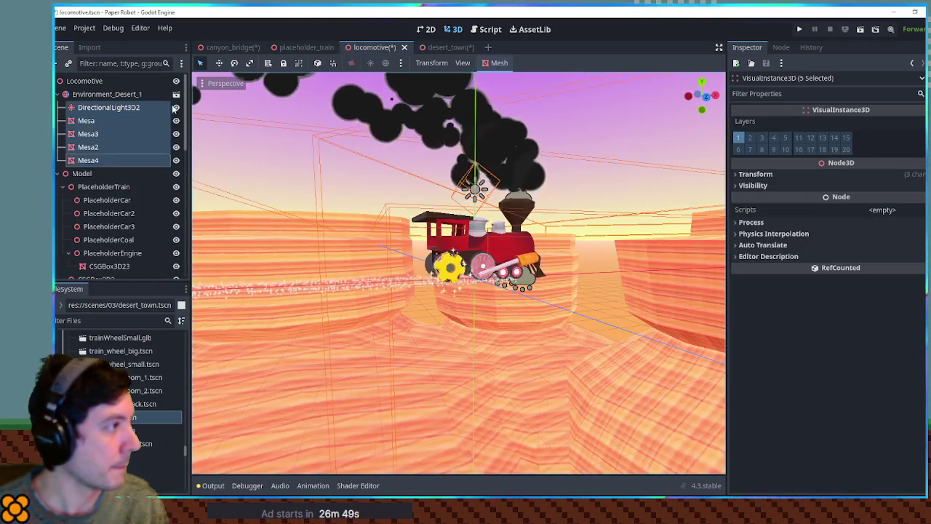
click(59, 94)
click(78, 82)
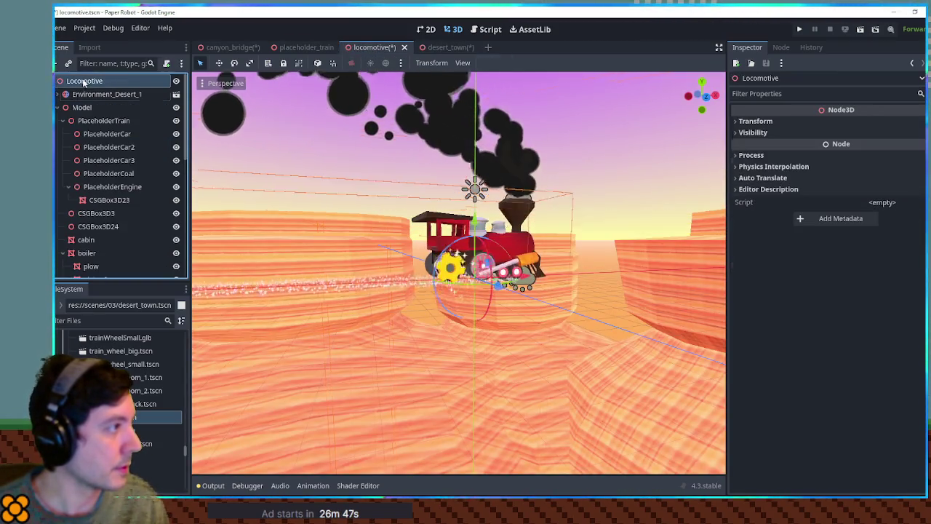
click(57, 107)
click(56, 120)
click(58, 134)
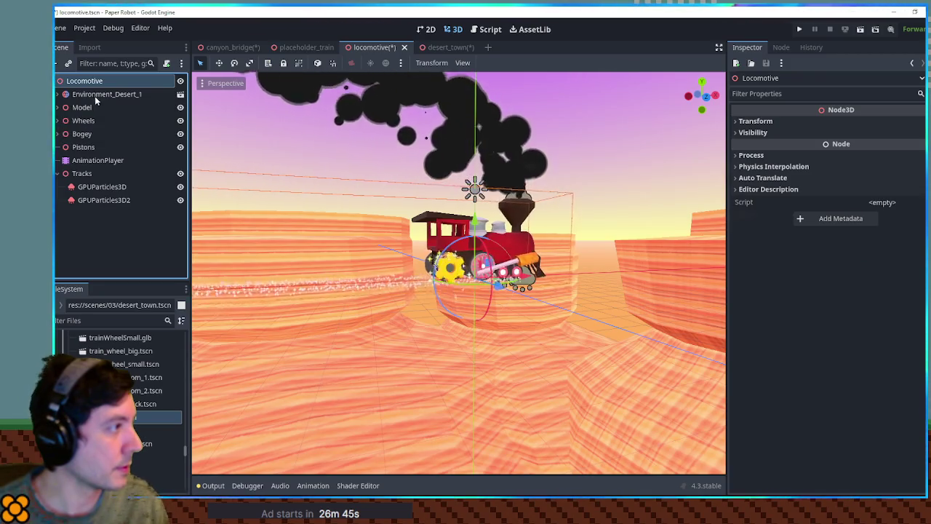
key(ctrl+v)
drag(83, 213, 93, 107)
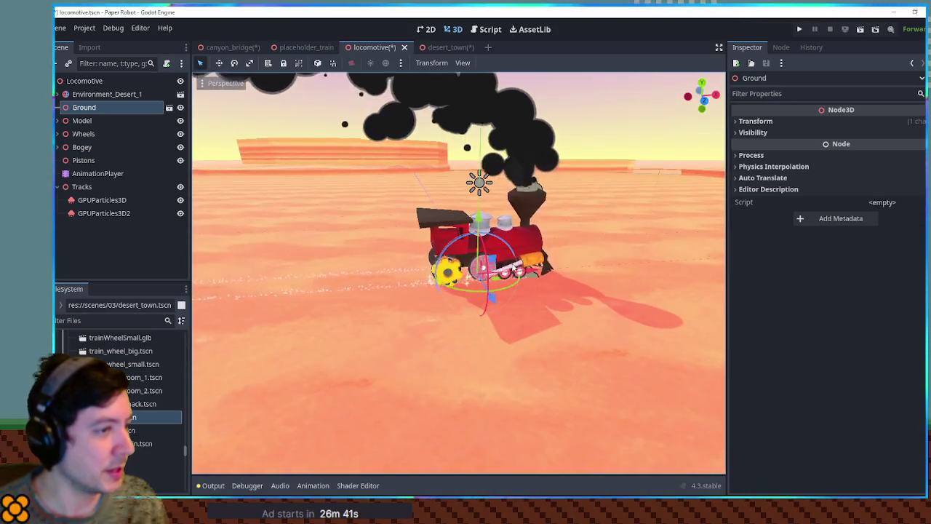
scroll(456, 310, up, 5)
scroll(500, 264, up, 3)
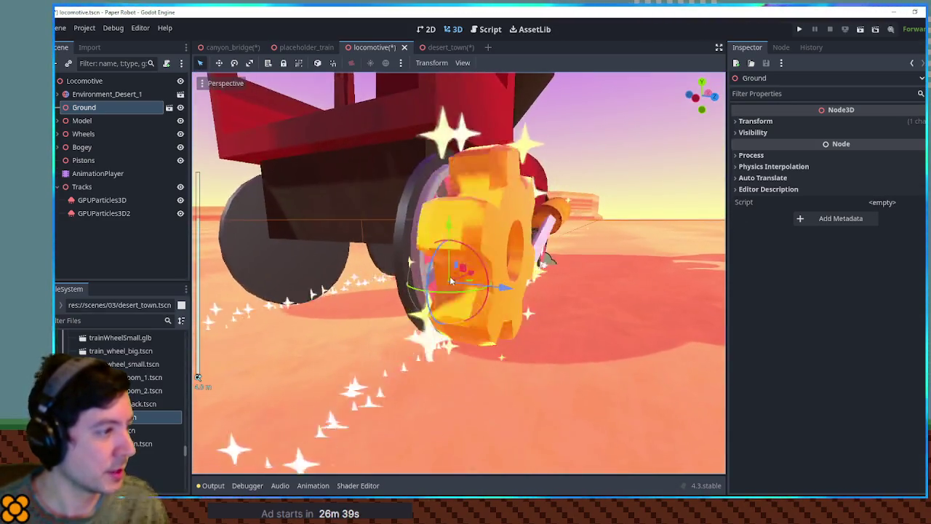
click(102, 200)
shift+click(92, 214)
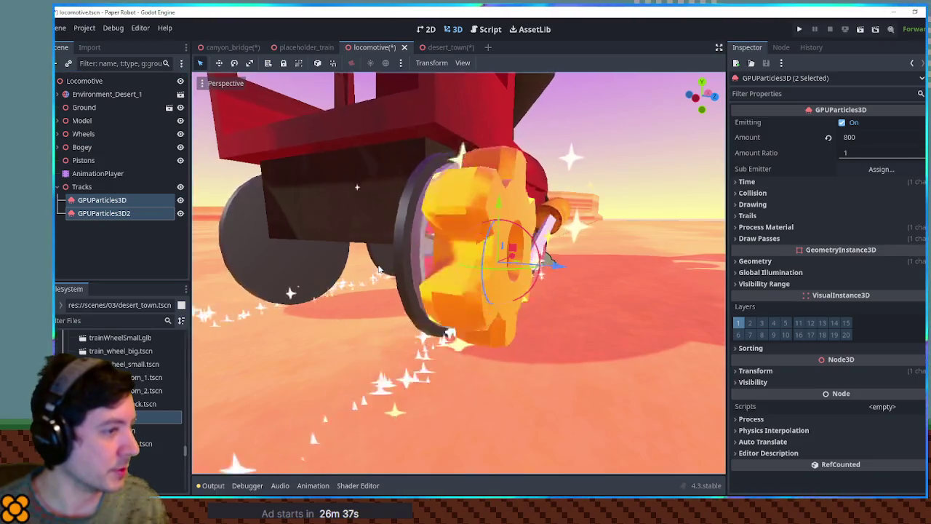
key(f)
mouse_move(440, 260)
mouse_down()
mouse_move(433, 228)
mouse_move(411, 219)
mouse_up()
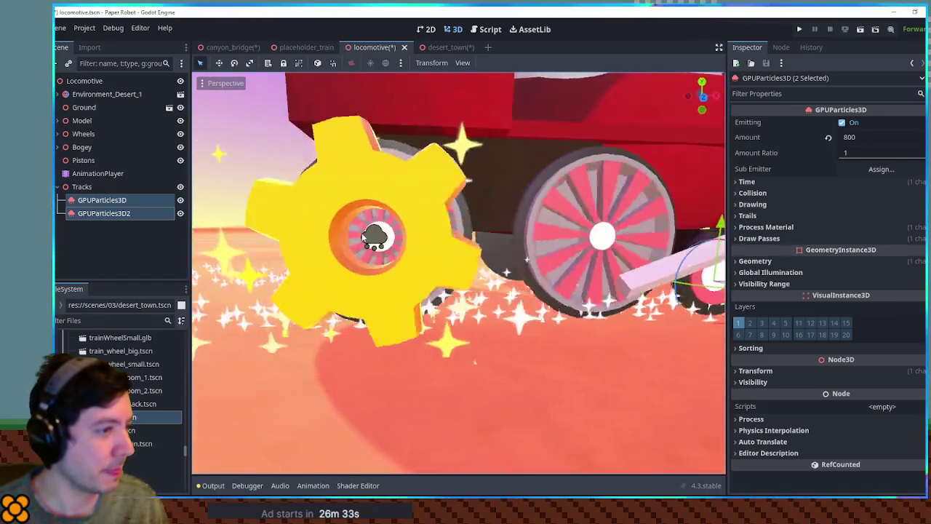
scroll(363, 237, down, 5)
mouse_move(362, 237)
mouse_down()
mouse_move(308, 269)
mouse_move(327, 290)
mouse_up()
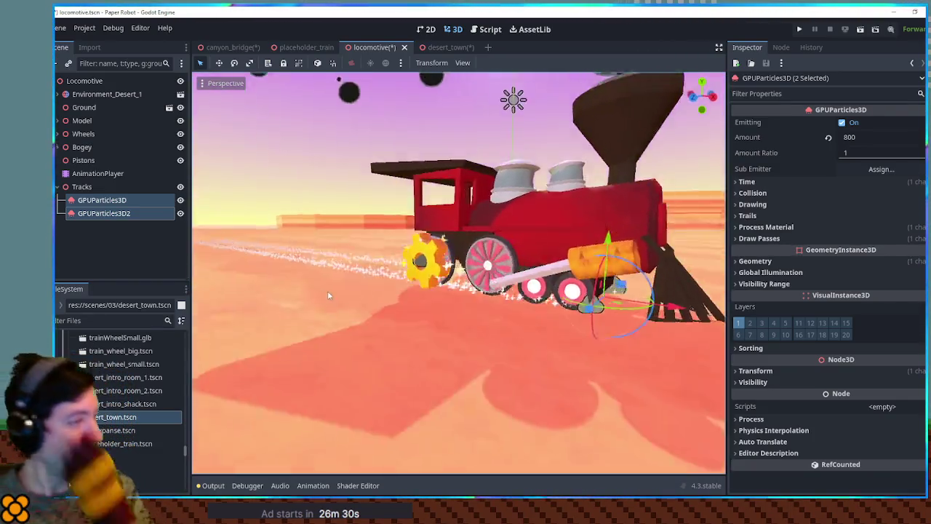
scroll(451, 261, up, 2)
mouse_move(451, 261)
mouse_down()
mouse_move(327, 273)
mouse_move(386, 327)
mouse_move(709, 266)
mouse_up()
scroll(327, 273, down, 3)
Create the Color Ramp gradient under the process material's Display > Color Curves
drag(256, 270, 499, 226)
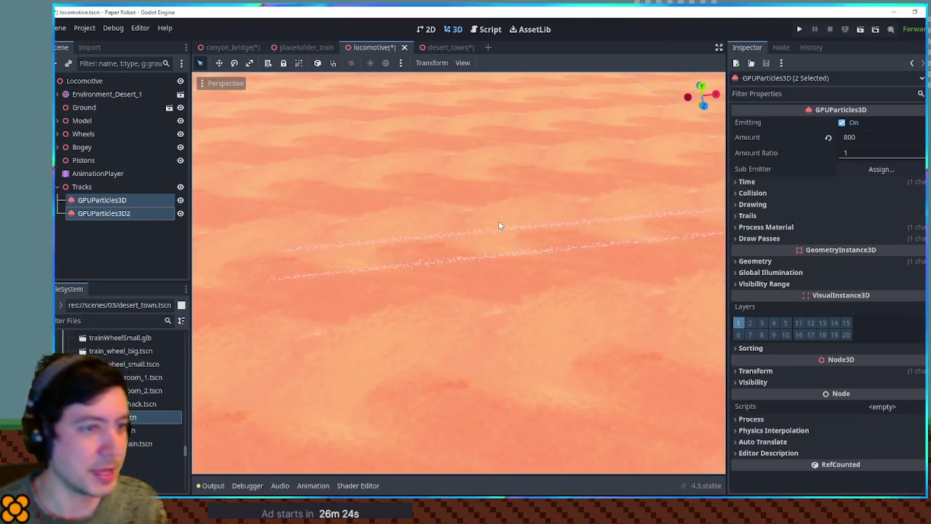
click(833, 233)
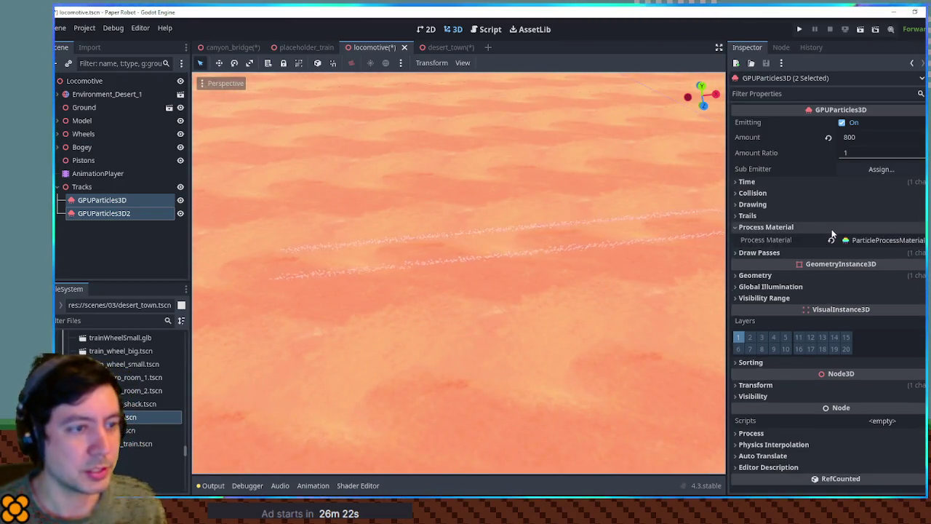
click(869, 241)
scroll(836, 270, down, 5)
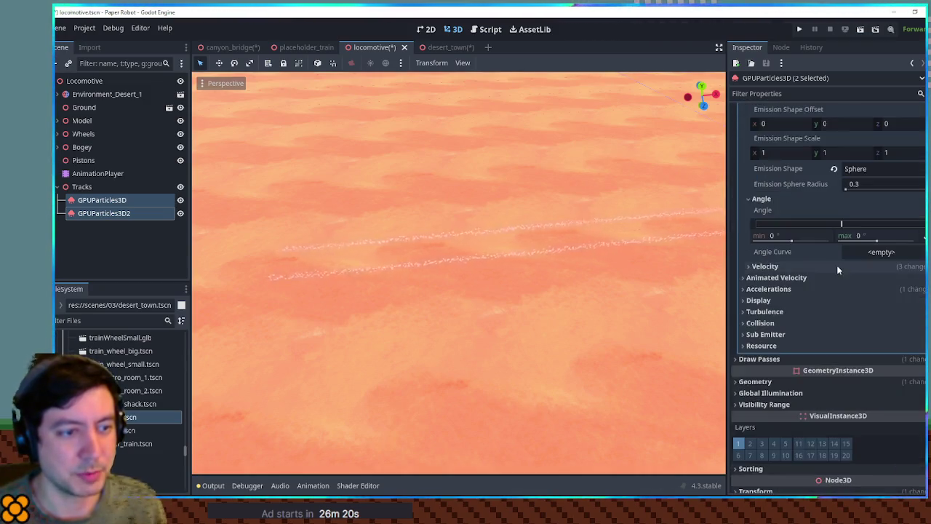
click(811, 301)
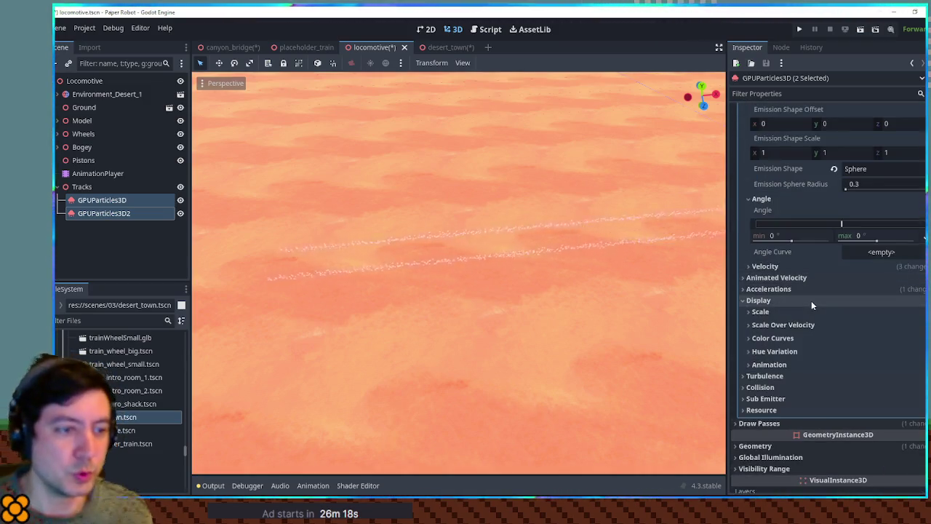
click(800, 339)
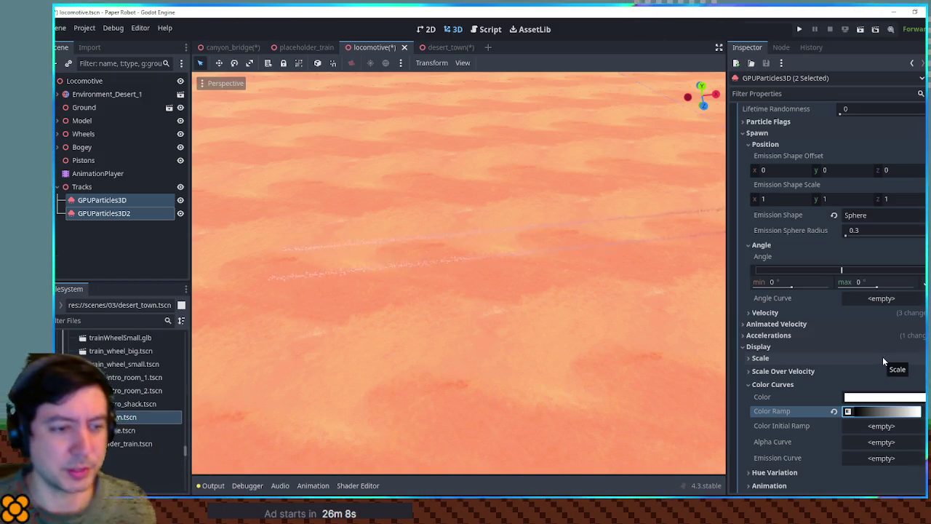
scroll(882, 357, down, 5)
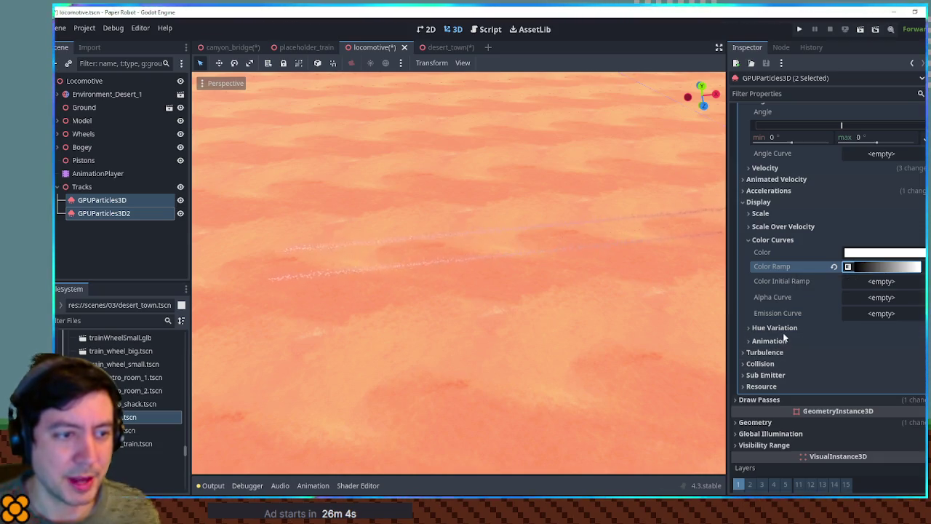
click(885, 269)
scroll(629, 262, down, 5)
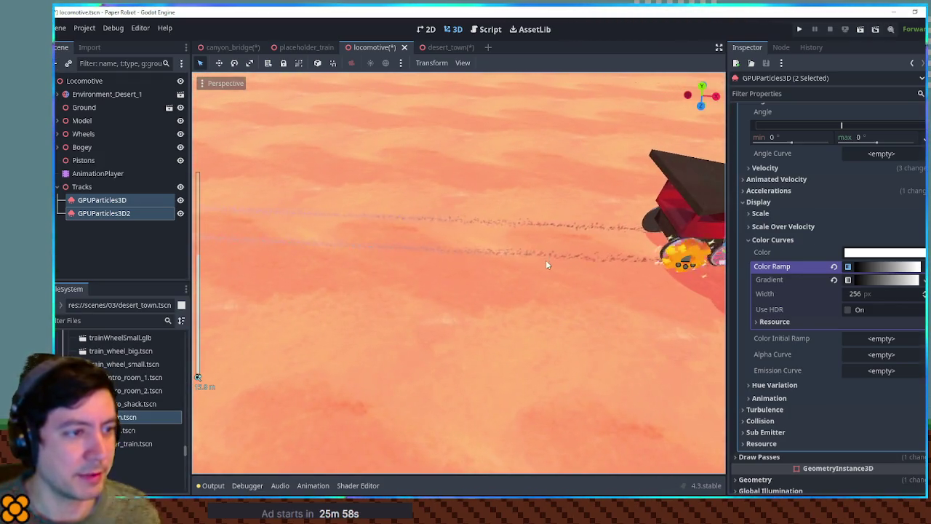
click(879, 279)
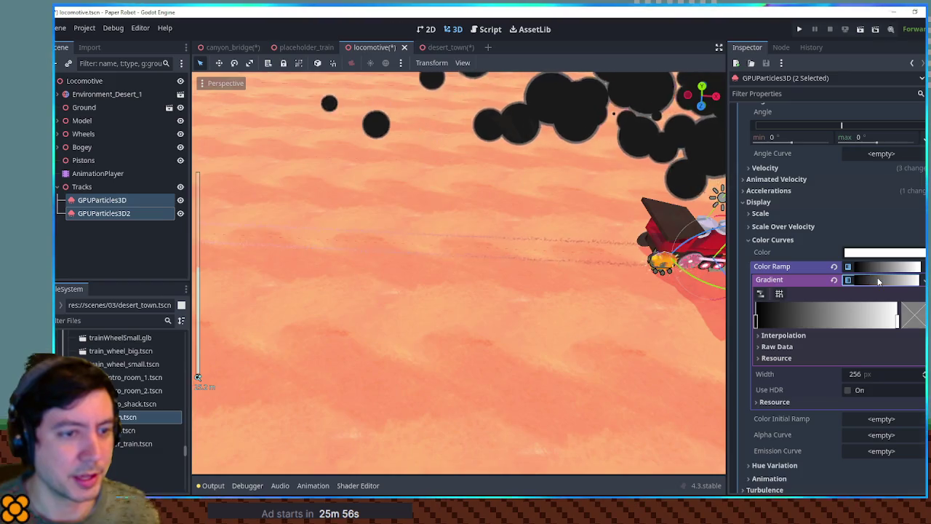
Make the gradient's right end stop fully transparent
click(896, 320)
click(918, 320)
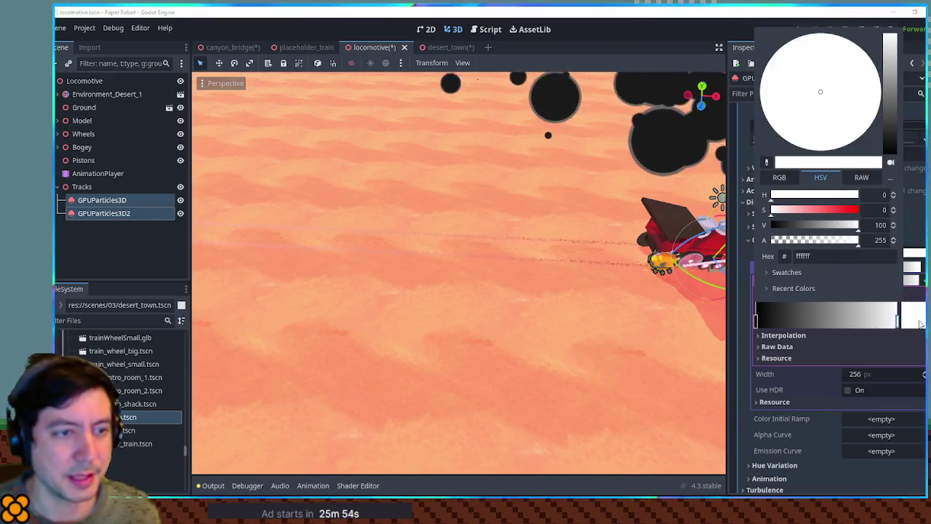
drag(839, 250, 718, 247)
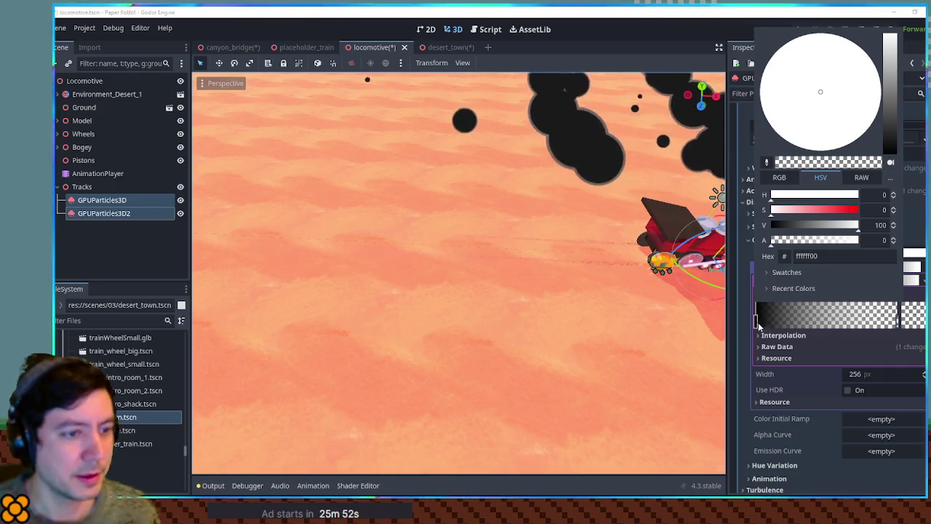
click(758, 322)
click(921, 319)
mouse_move(826, 240)
mouse_down()
mouse_move(880, 244)
mouse_move(779, 245)
mouse_up()
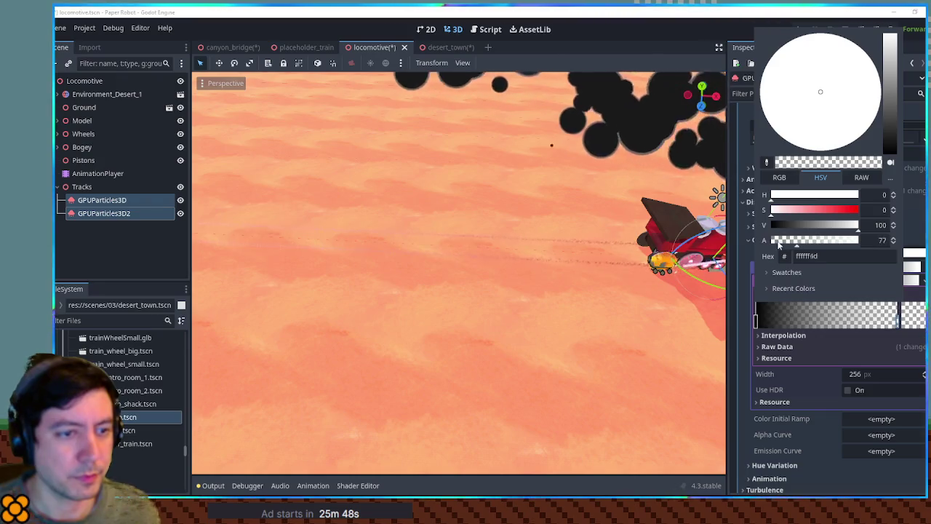
Turn the gradient's left stop white and add an opaque white stop near the end
click(763, 314)
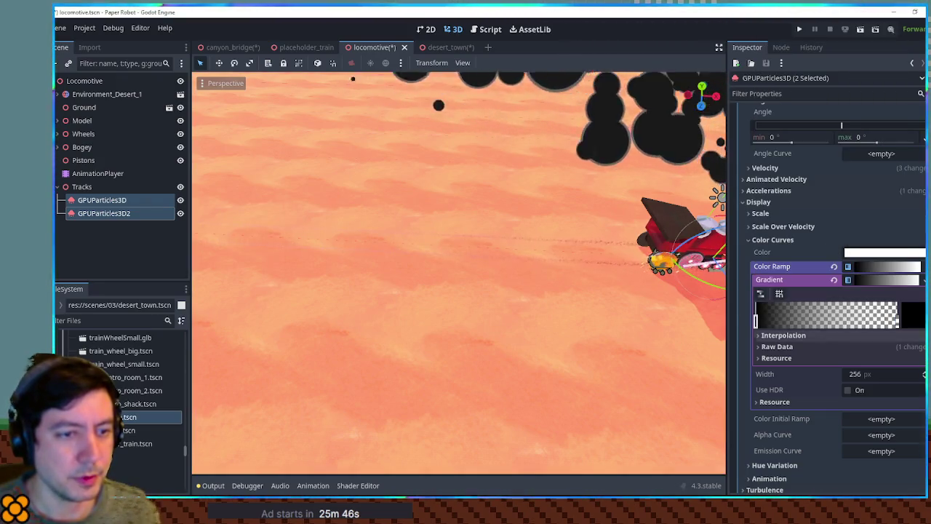
drag(818, 226, 882, 229)
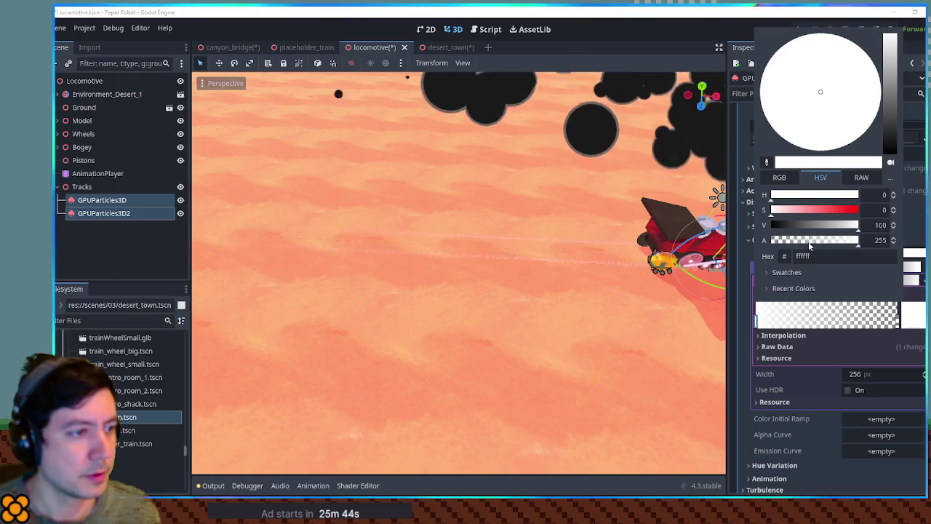
click(783, 312)
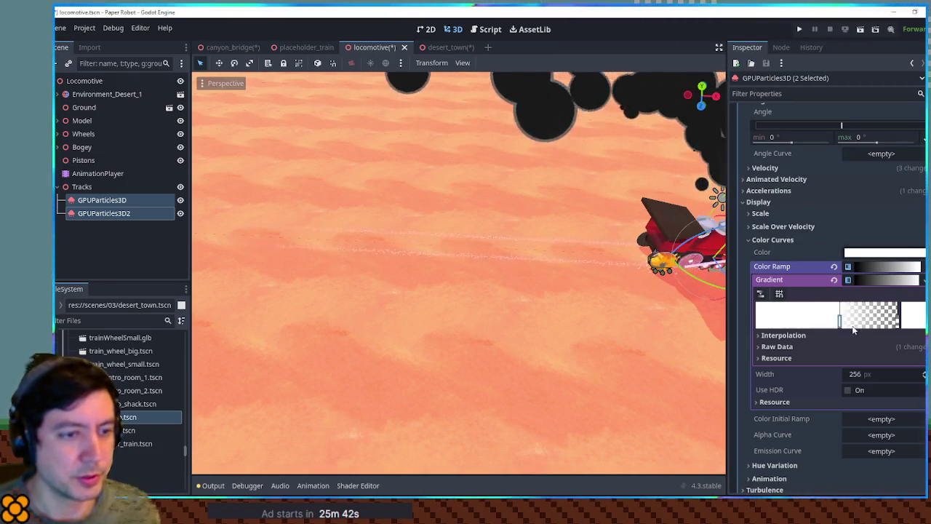
drag(525, 260, 249, 279)
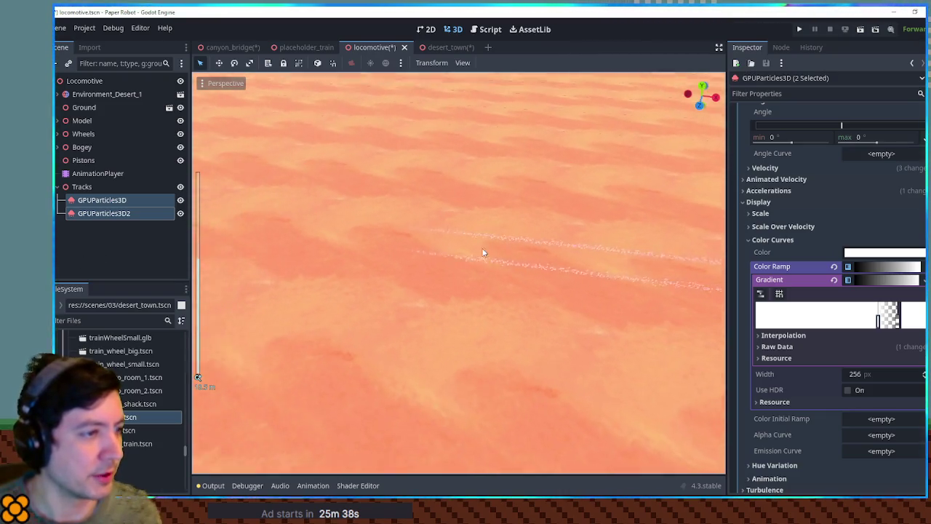
scroll(371, 171, up, 3)
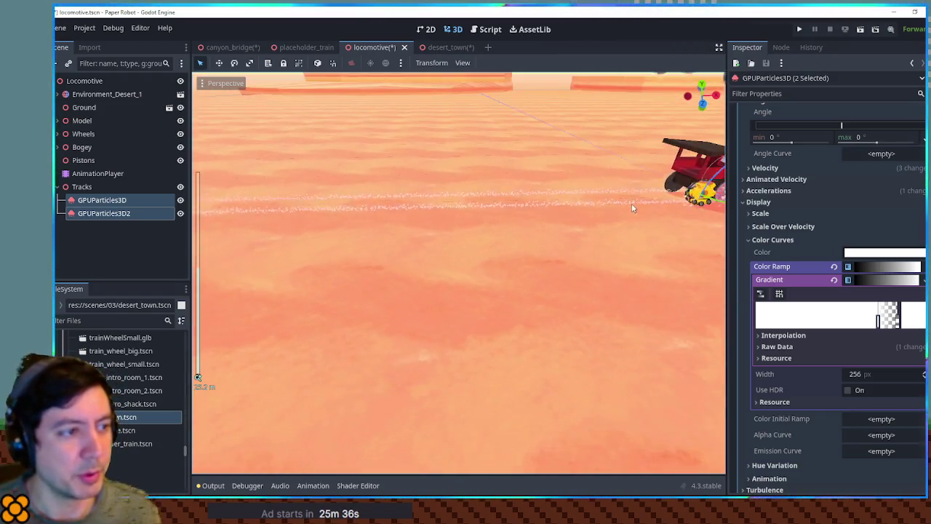
scroll(592, 243, down, 3)
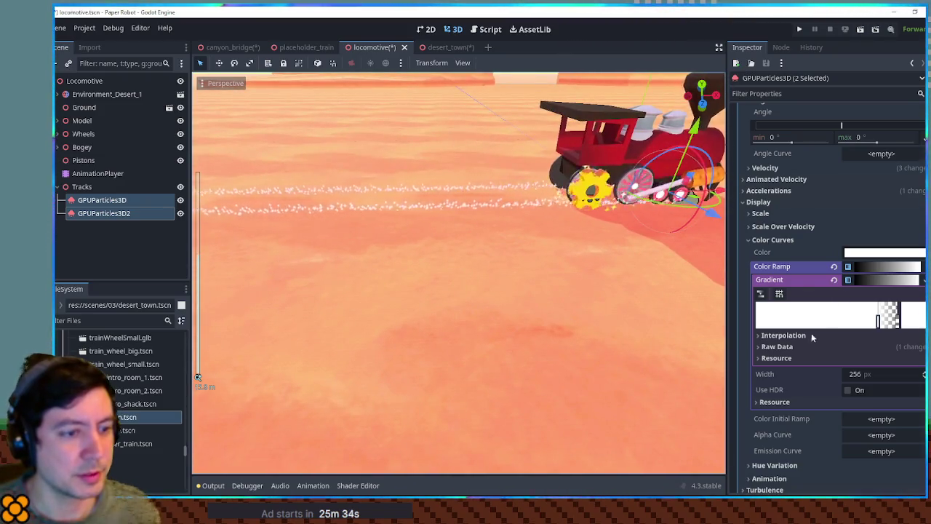
click(819, 304)
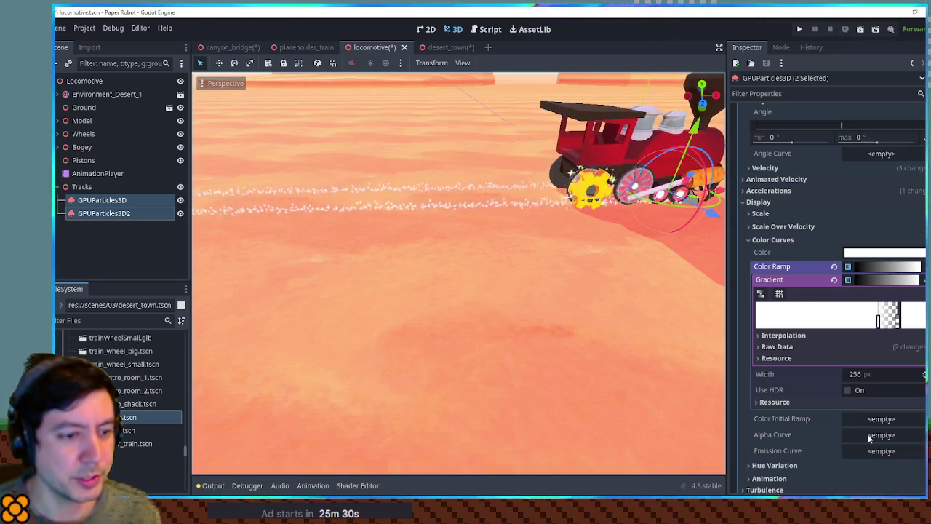
Create a new Hue Variation curve texture and make the colour ramp's start stop fully red
scroll(838, 426, down, 3)
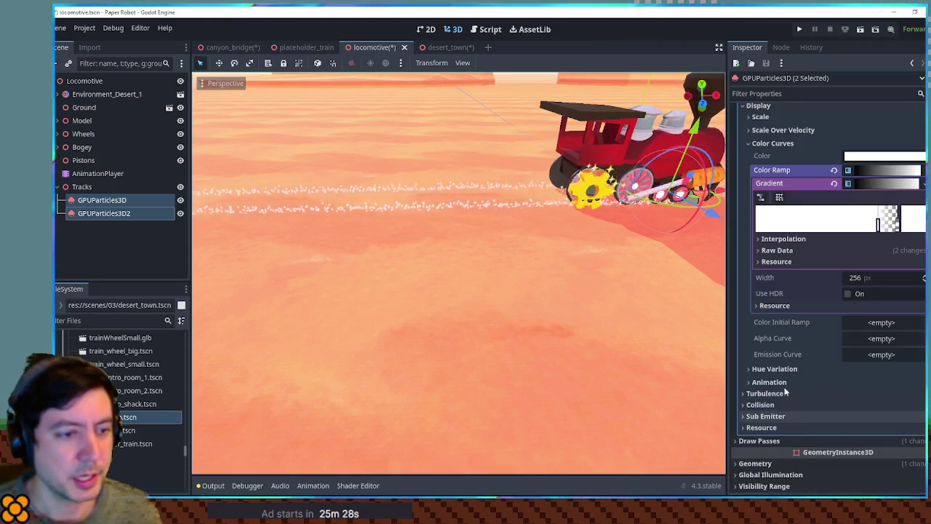
click(781, 369)
click(885, 426)
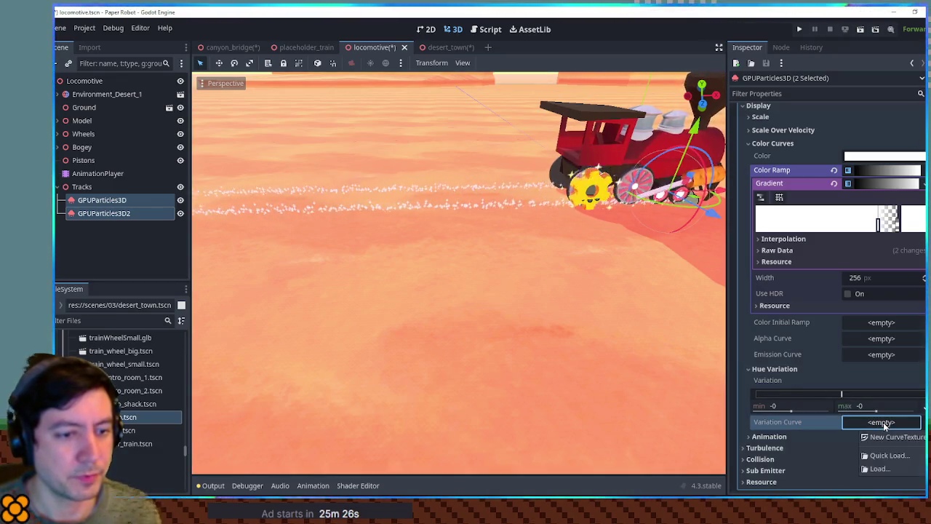
click(883, 436)
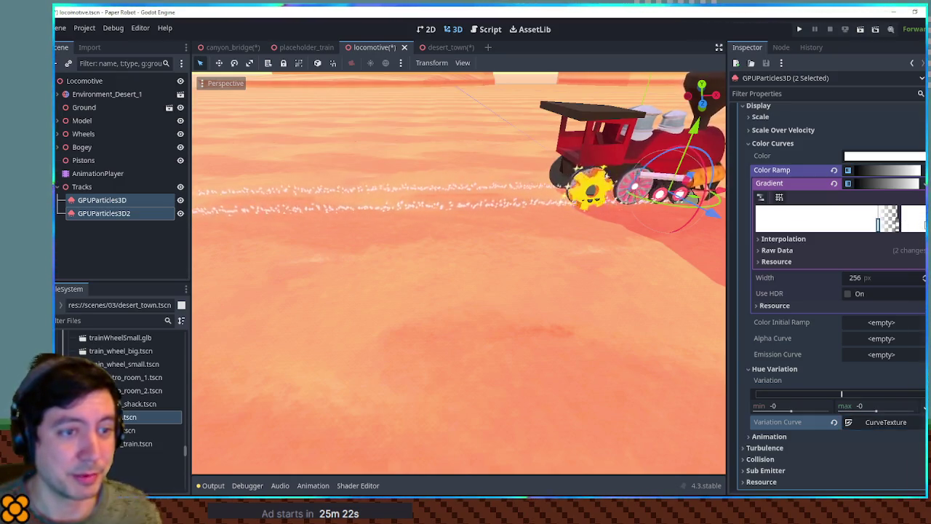
double_click(878, 220)
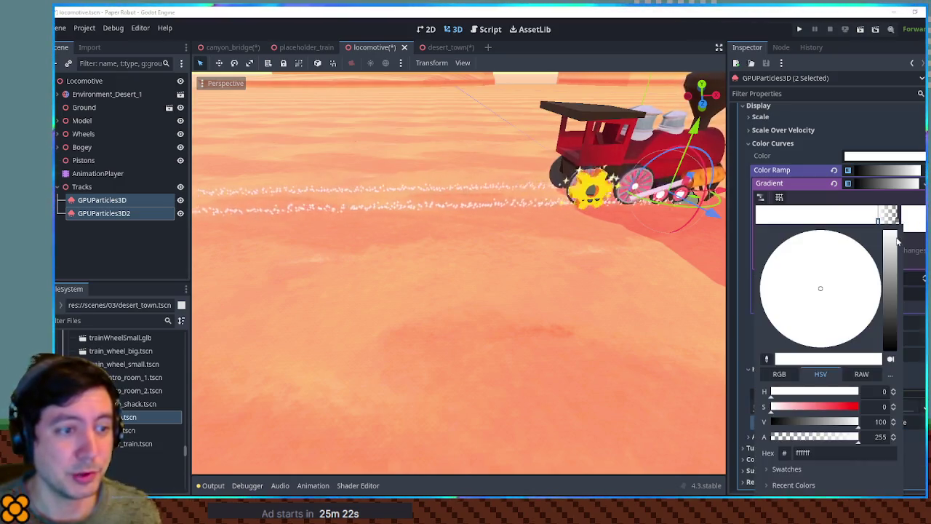
click(824, 406)
drag(830, 408, 867, 408)
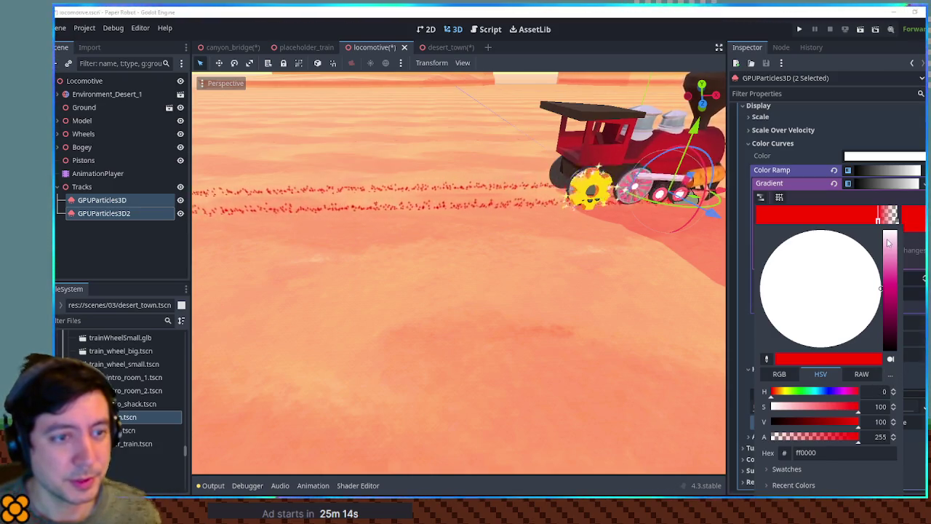
key(Escape)
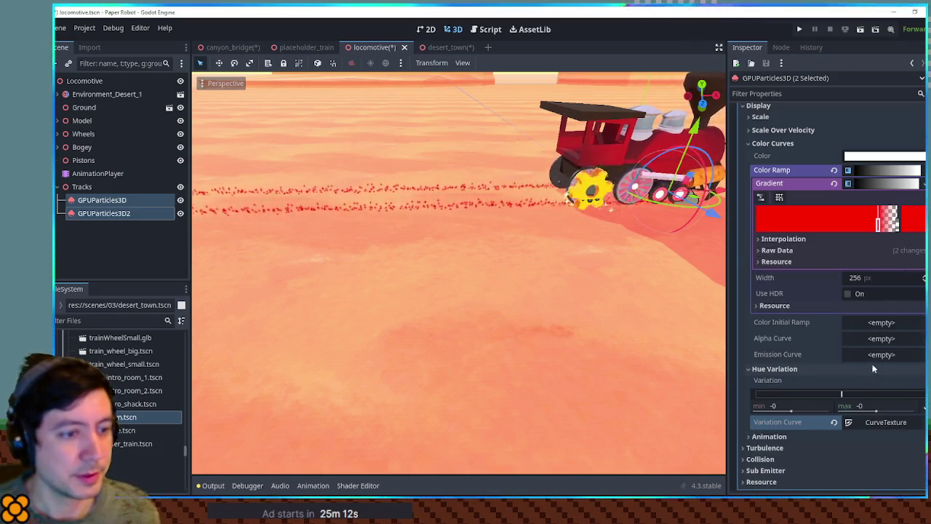
Drag the hue variation curve's left point down so it rises from -1 to 1
click(881, 423)
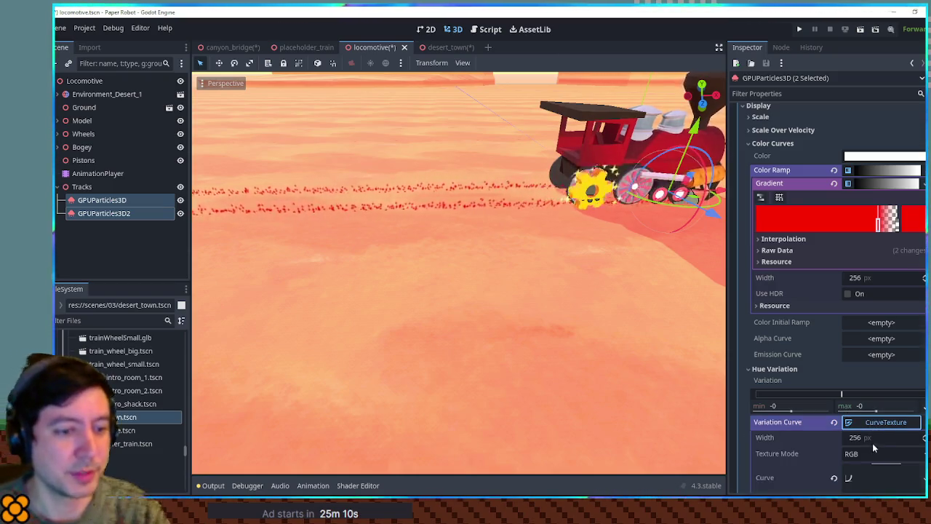
click(886, 478)
scroll(876, 433, down, 2)
scroll(860, 376, down, 2)
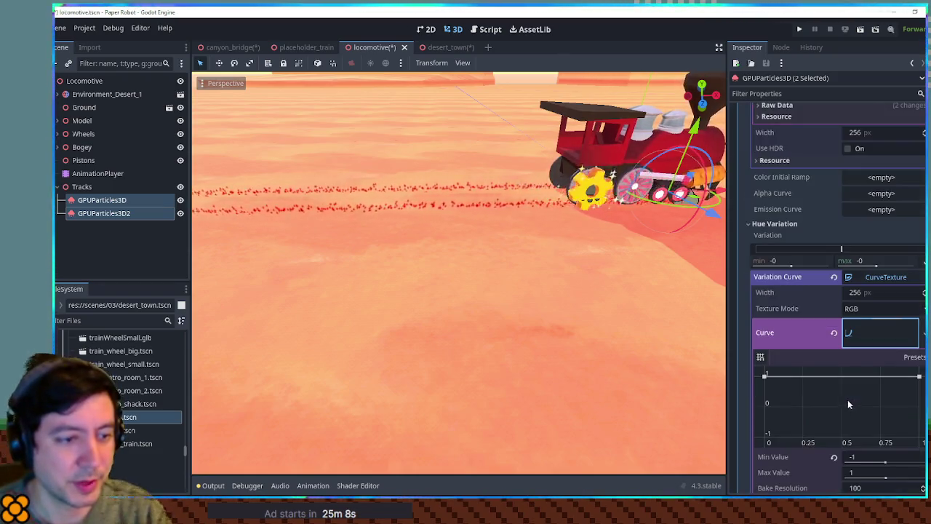
drag(763, 376, 764, 436)
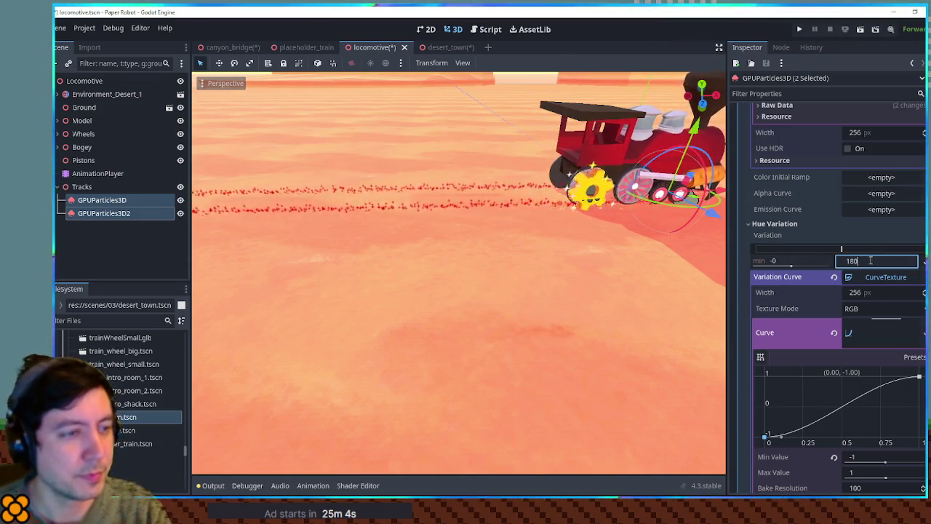
drag(736, 267, 421, 227)
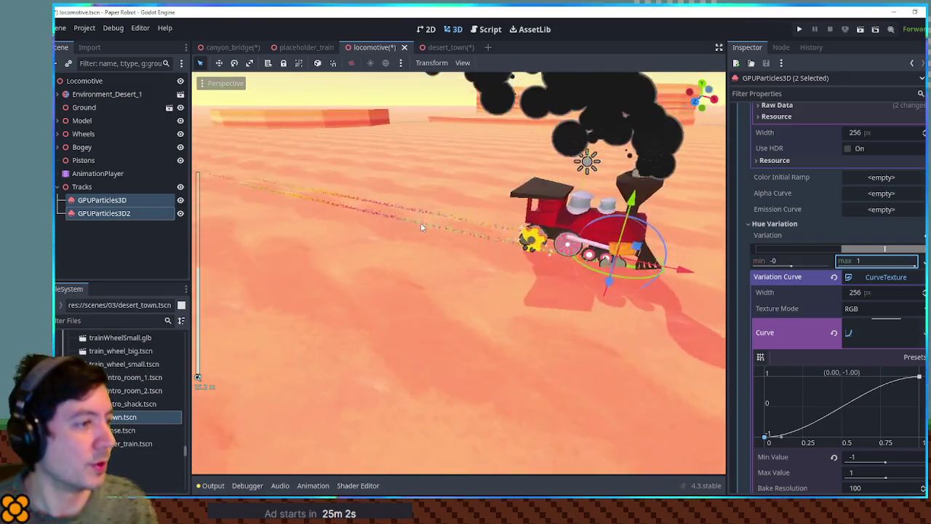
scroll(534, 276, up, 5)
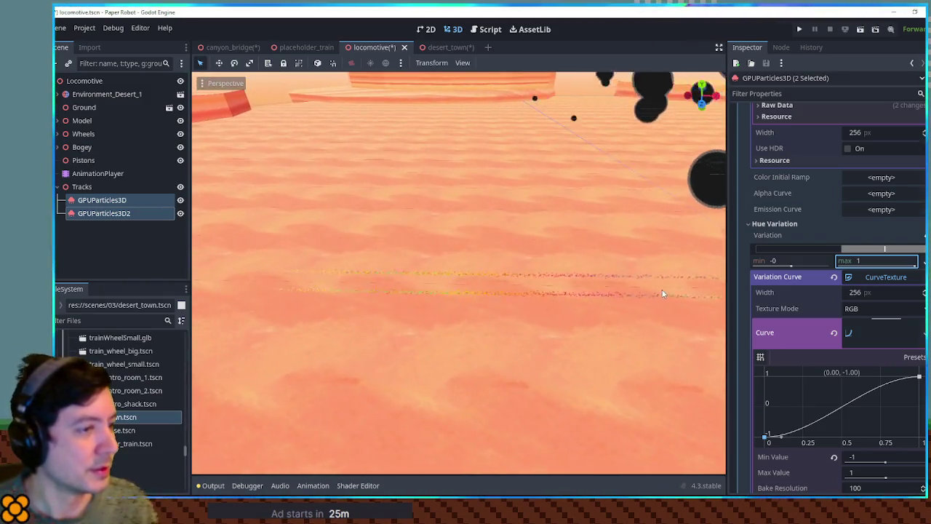
scroll(520, 275, up, 2)
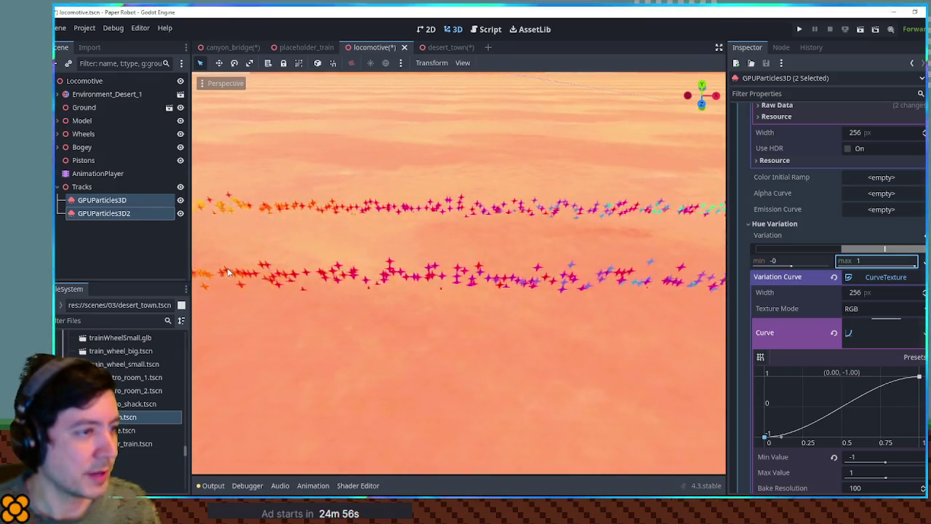
scroll(441, 266, down, 3)
scroll(442, 266, down, 5)
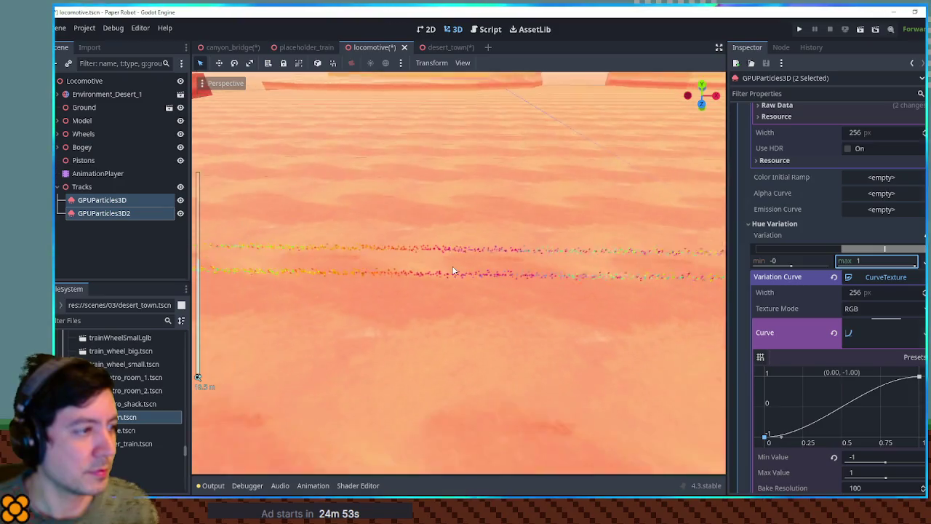
mouse_move(479, 265)
mouse_down()
mouse_move(515, 252)
mouse_move(507, 253)
mouse_up()
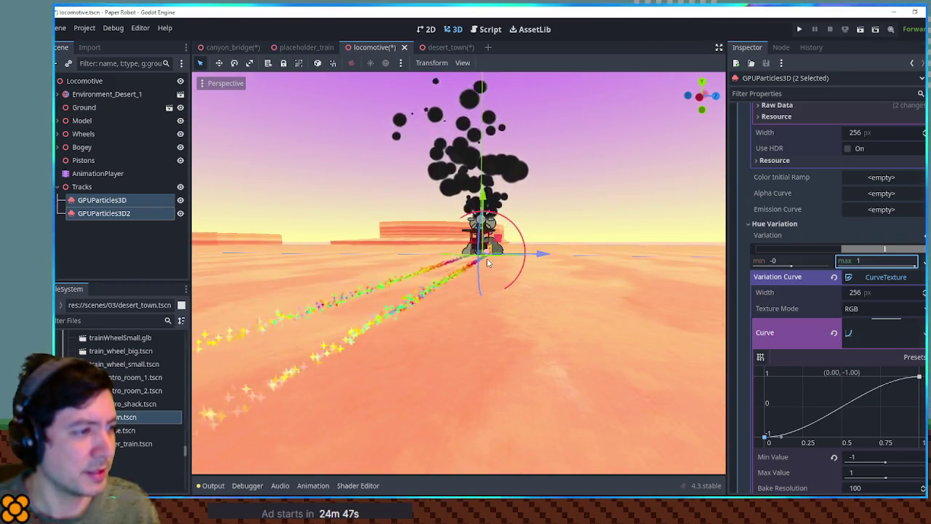
click(477, 205)
scroll(476, 205, up, 5)
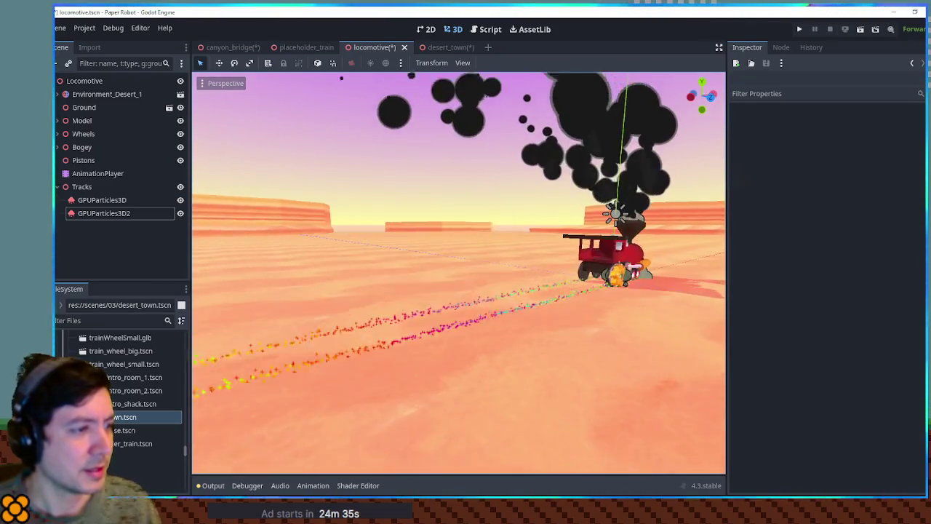
On GPUParticles3D2, drag the colour ramp's first stop saturation to 0 so it becomes white
click(111, 216)
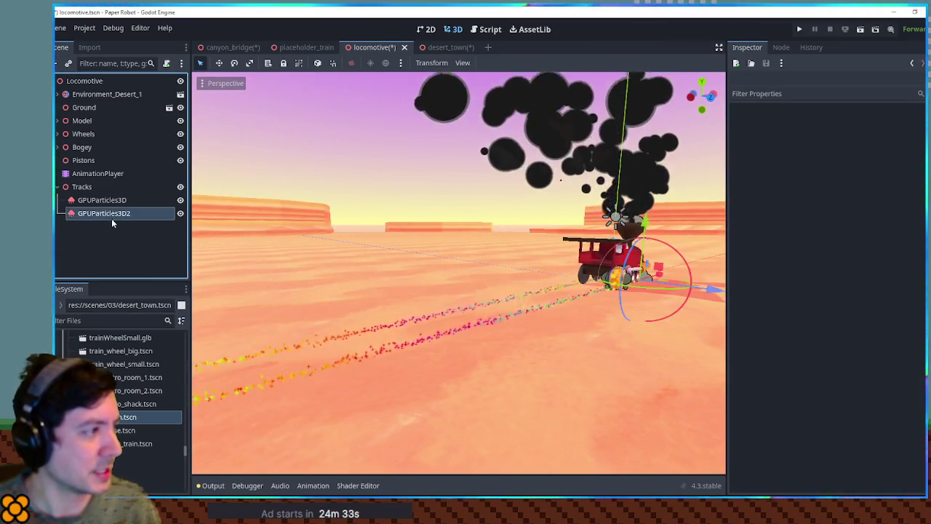
click(872, 227)
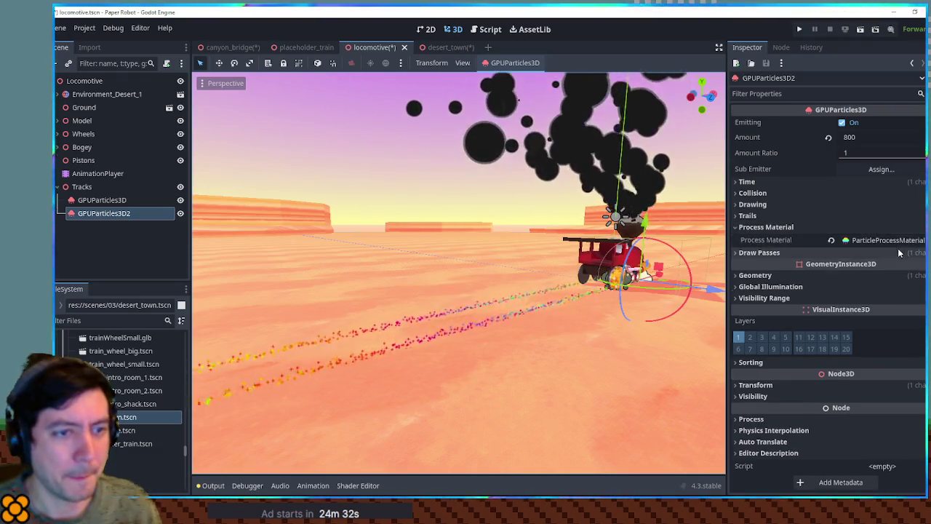
click(900, 240)
scroll(879, 295, down, 5)
scroll(879, 296, down, 2)
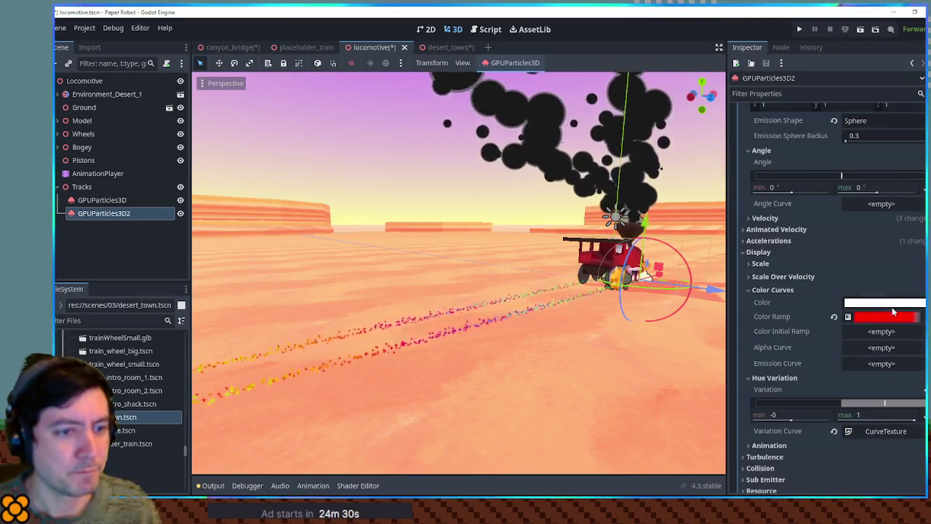
click(884, 302)
click(896, 320)
click(895, 320)
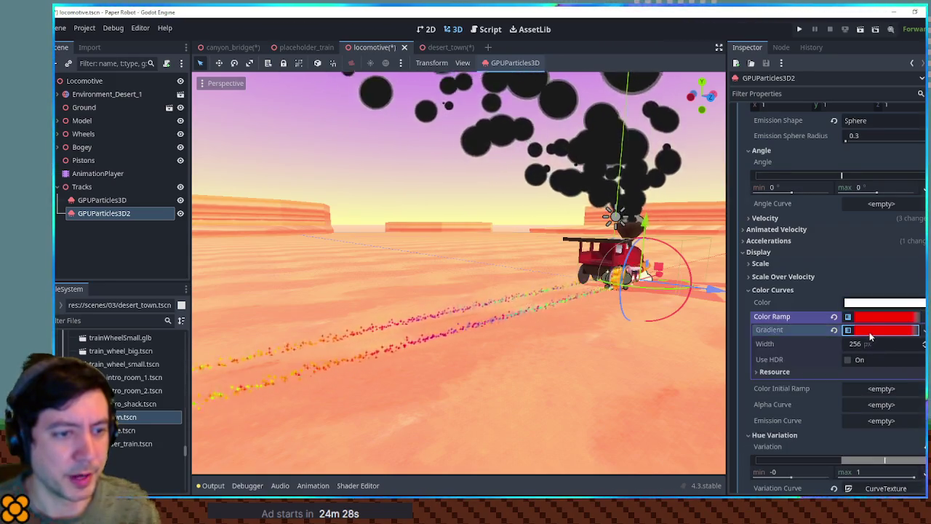
click(871, 331)
click(921, 372)
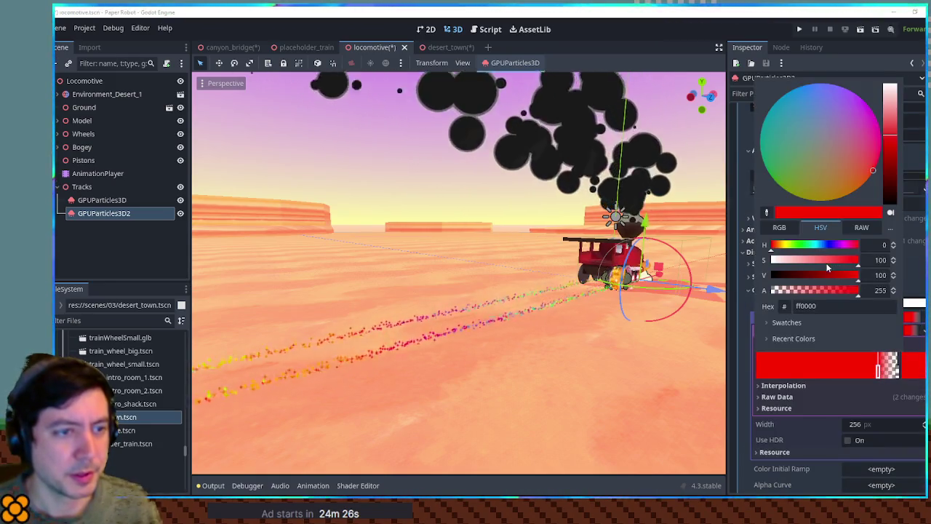
drag(828, 268, 725, 266)
click(502, 170)
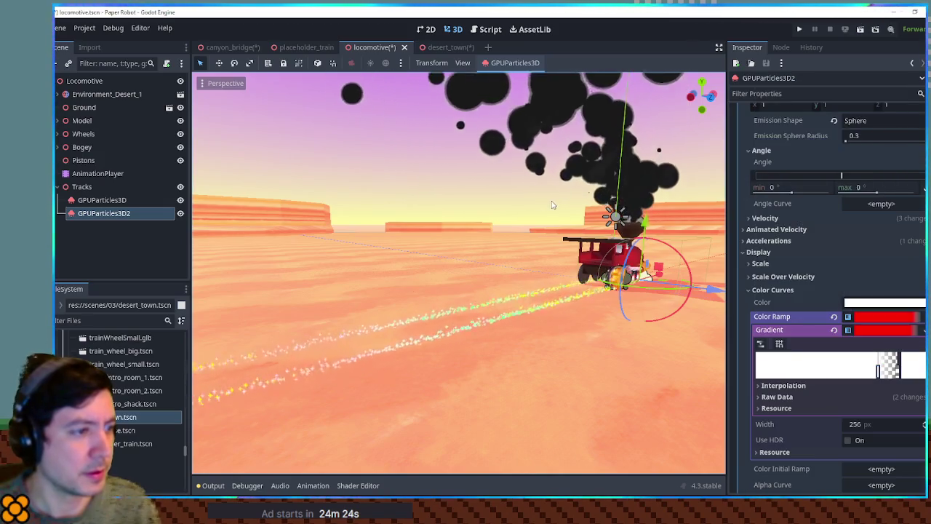
mouse_move(552, 205)
mouse_down()
mouse_move(436, 218)
mouse_move(553, 211)
mouse_up()
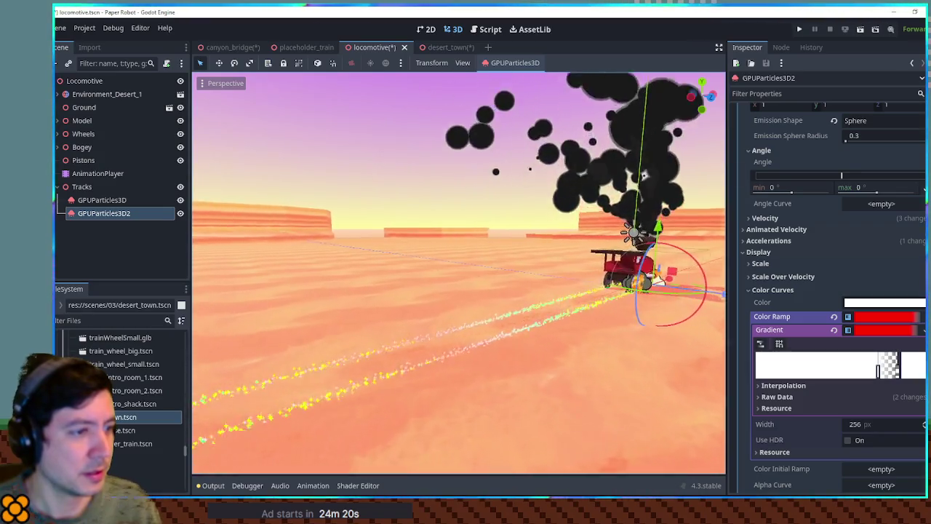
scroll(459, 273, up, 1)
scroll(458, 273, up, 2)
scroll(458, 273, up, 3)
scroll(458, 273, up, 3)
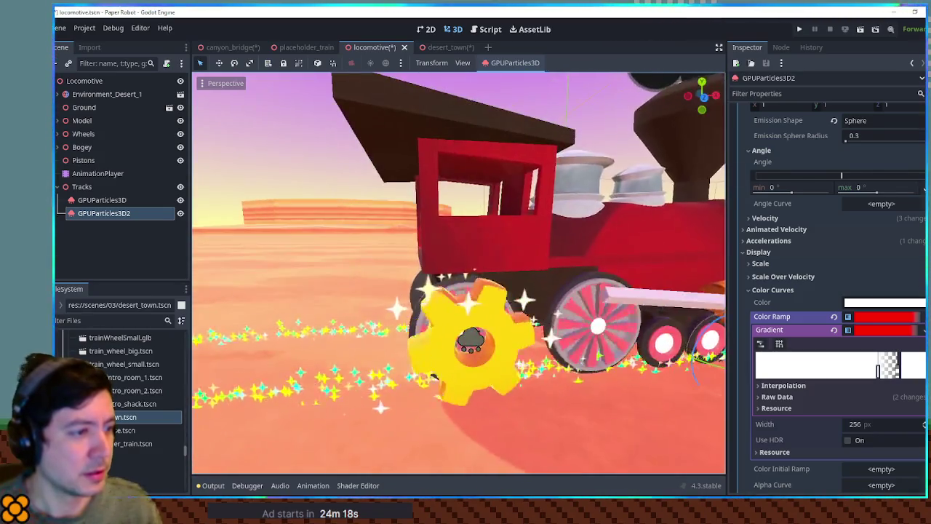
scroll(458, 273, down, 5)
scroll(458, 273, up, 5)
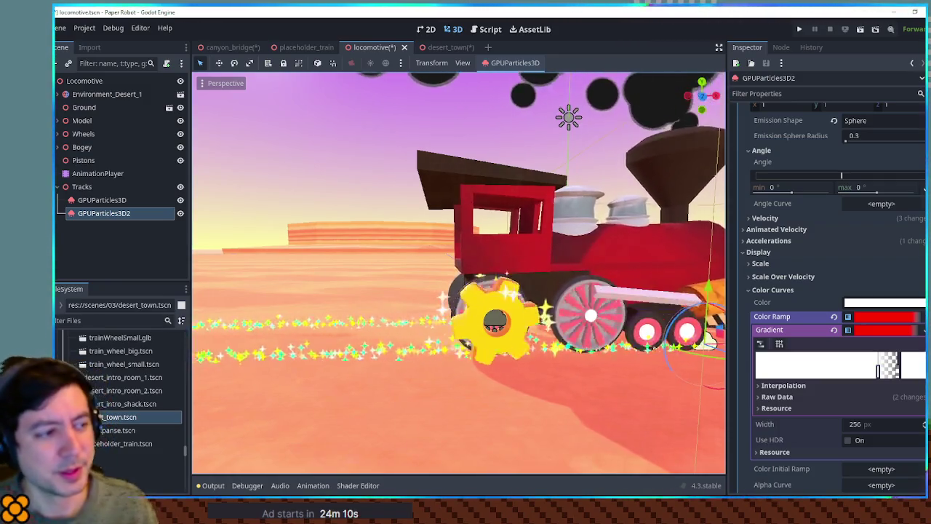
drag(467, 198, 407, 182)
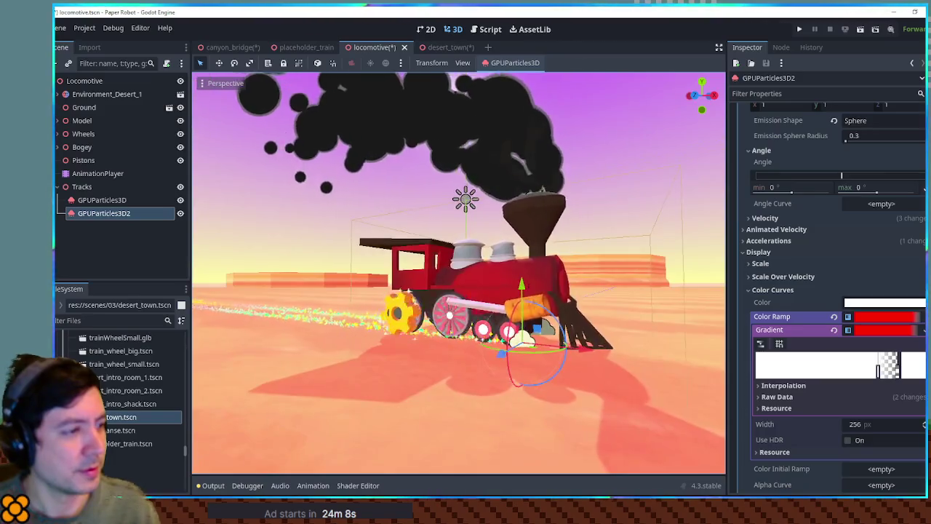
mouse_move(466, 277)
mouse_down()
mouse_move(509, 306)
mouse_move(538, 90)
mouse_up()
click(537, 91)
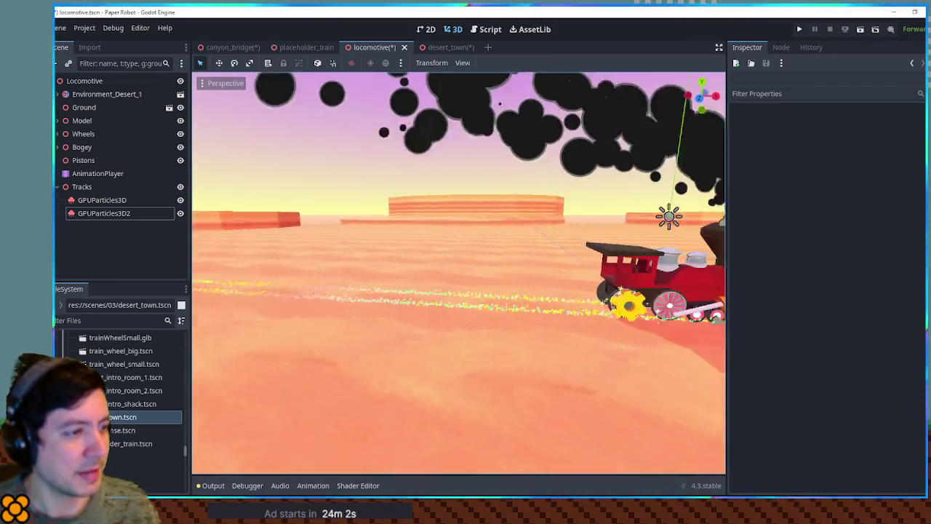
drag(458, 273, 495, 287)
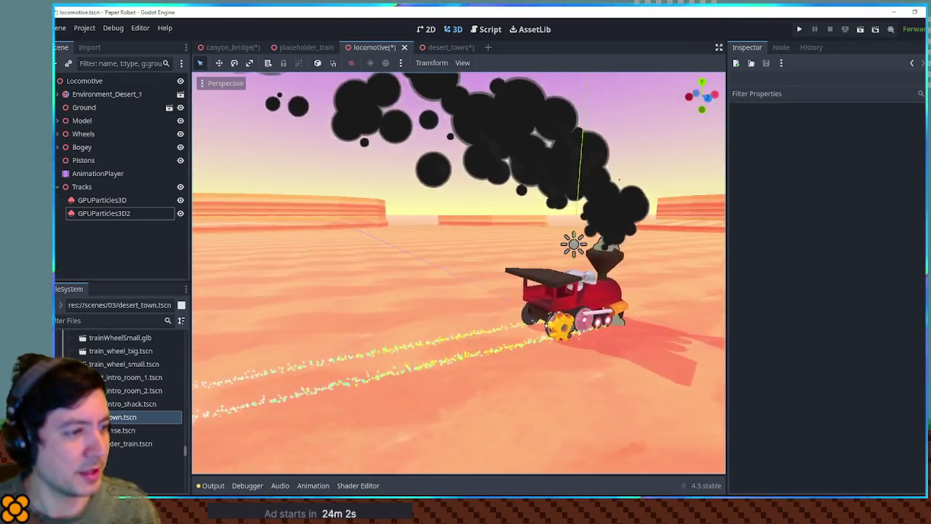
key(w)
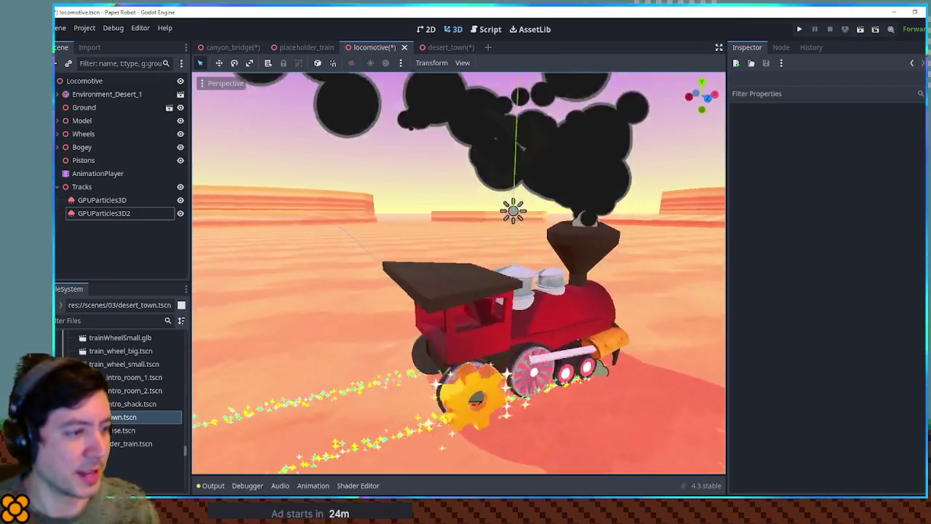
key(s)
key(w)
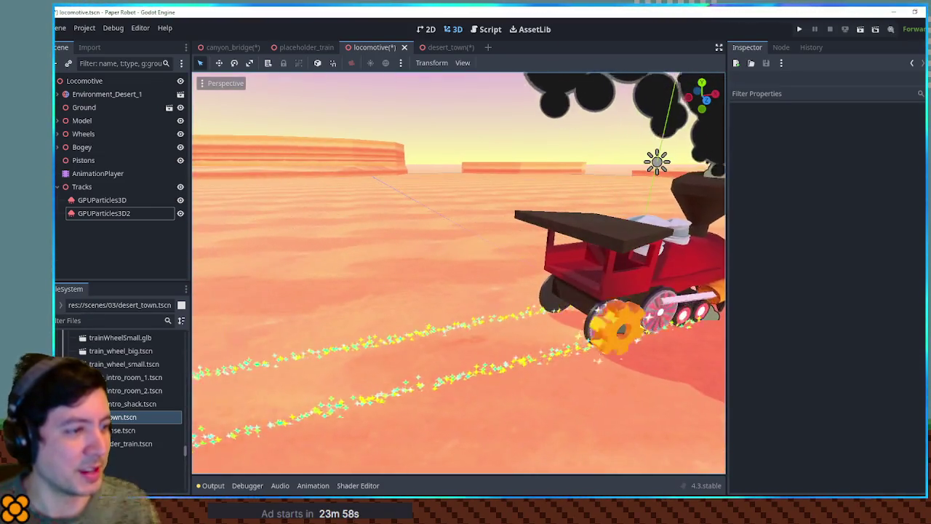
key(s)
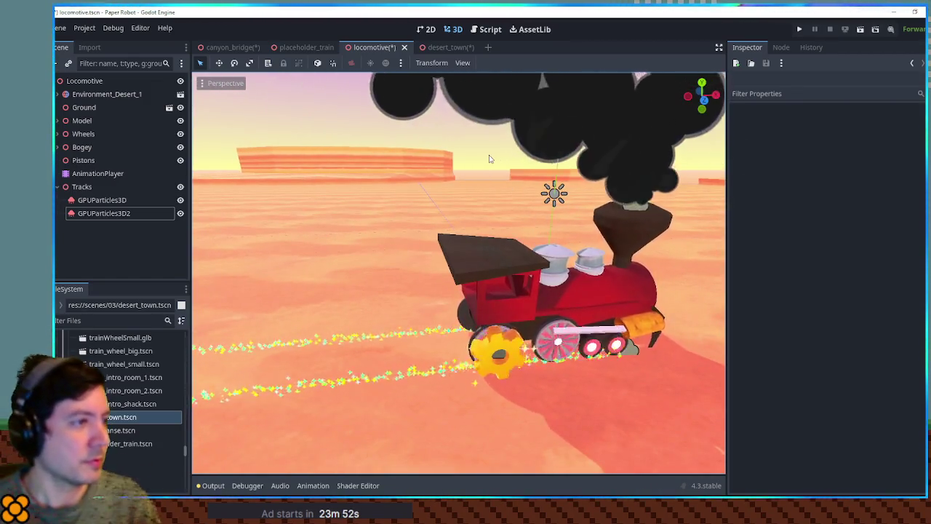
key(w)
key(s)
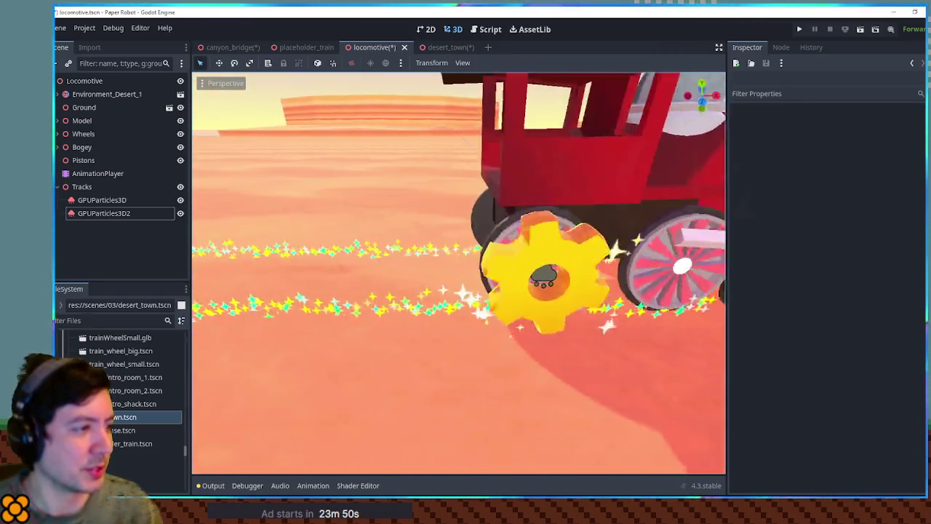
key(a)
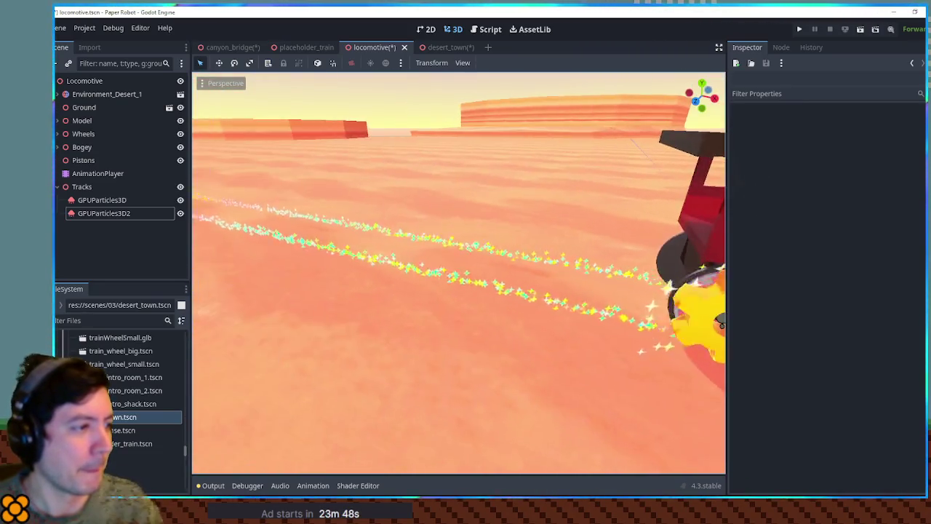
key(d)
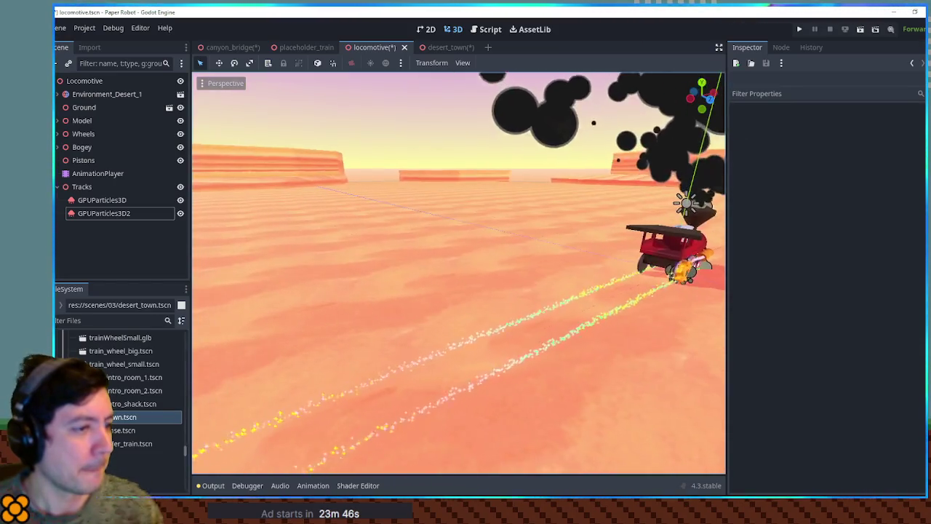
key(w)
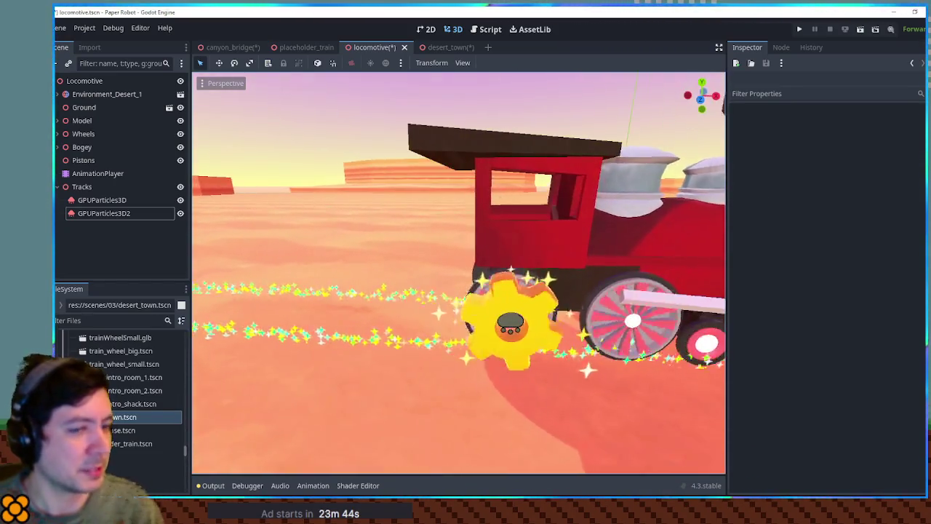
key(a)
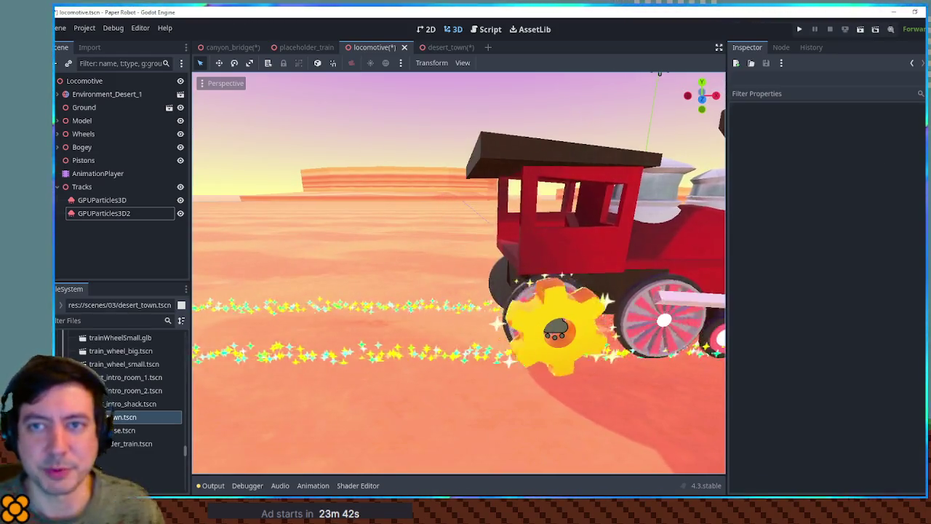